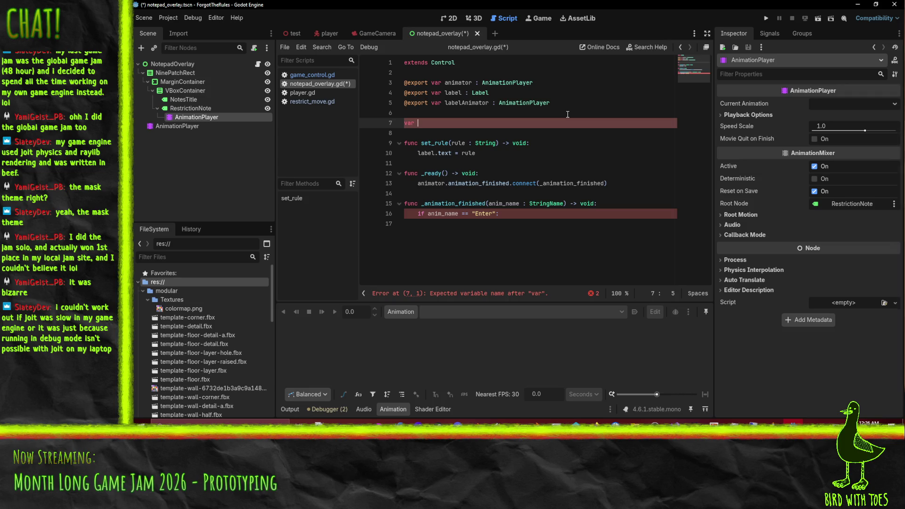
Step: Complete the line 7 declaration in notepad_overlay.gd as 'var revealing'
{"action": "type", "text": "revealing"}
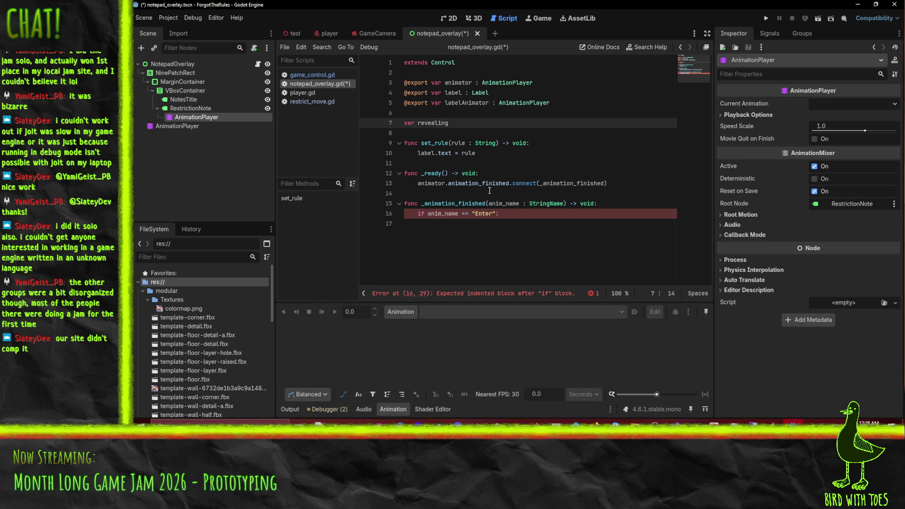
{"action": "mouse_move", "coordinate": [495, 188]}
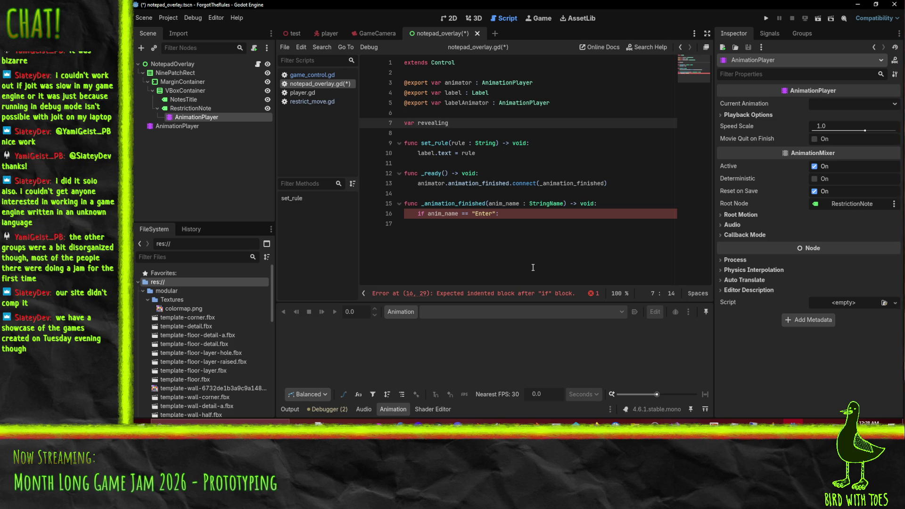
Step: Add a two-line '#todo:' comment above revealing about mapping revealed rules to their triggers
{"action": "key", "text": "Up"}
{"action": "key", "text": "Return"}
{"action": "key", "text": "Up"}
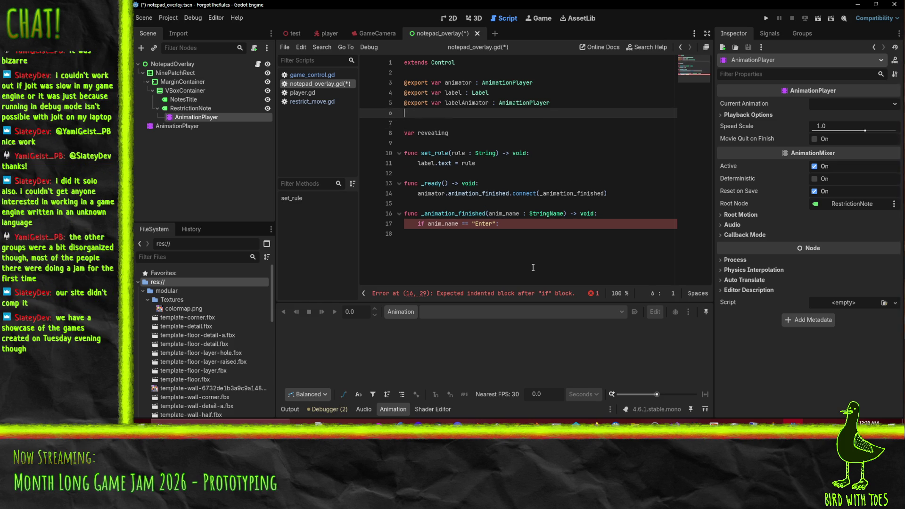
{"action": "key", "text": "Return"}
{"action": "type", "text": "#tpd"}
{"action": "key", "text": "BackSpace"}
{"action": "key", "text": "BackSpace"}
{"action": "type", "text": "od"}
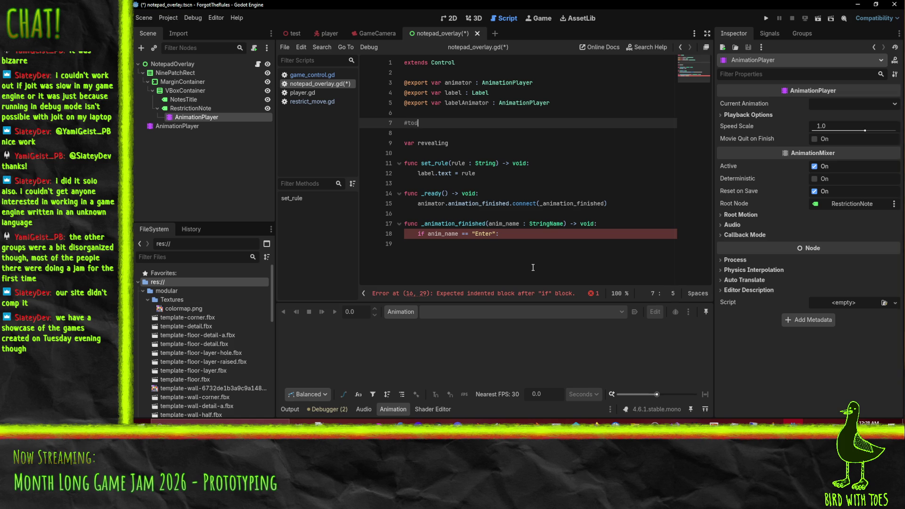
{"action": "type", "text": "o: for tapping to work n"}
{"action": "type", "text": "eed a dictionary mapping"}
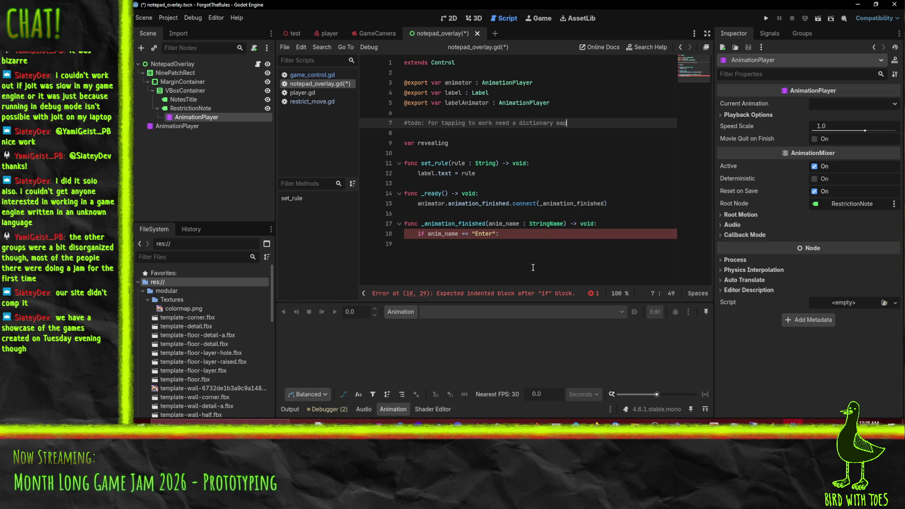
{"action": "key", "text": "Return"}
{"action": "type", "text": "#"}
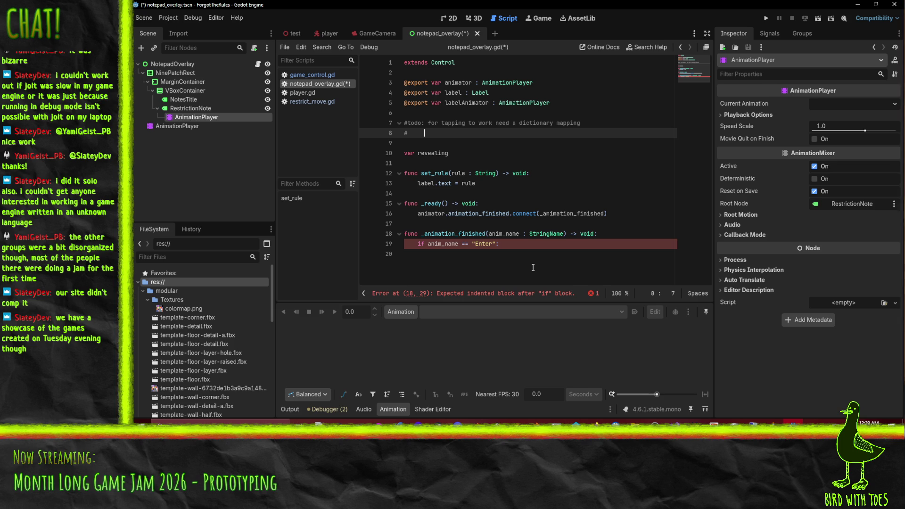
{"action": "type", "text": "revealer"}
{"action": "type", "text": "d rules "}
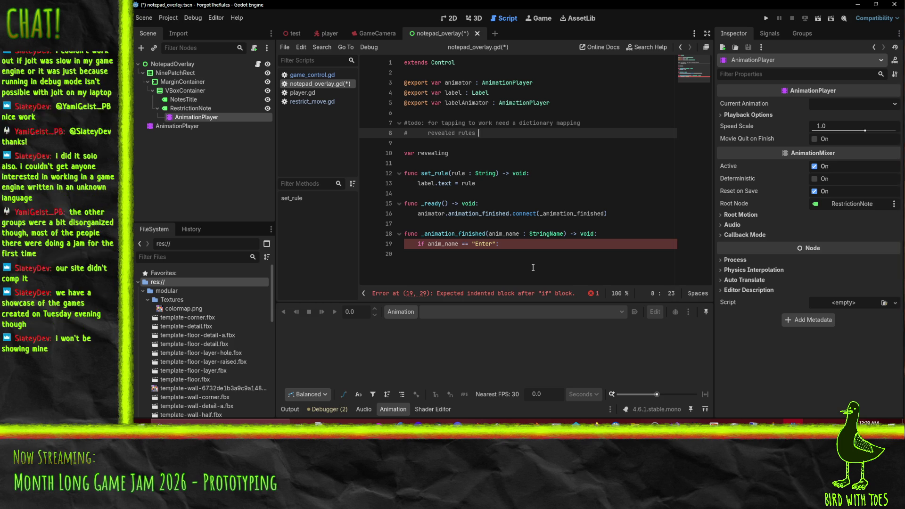
{"action": "type", "text": "to their tr"}
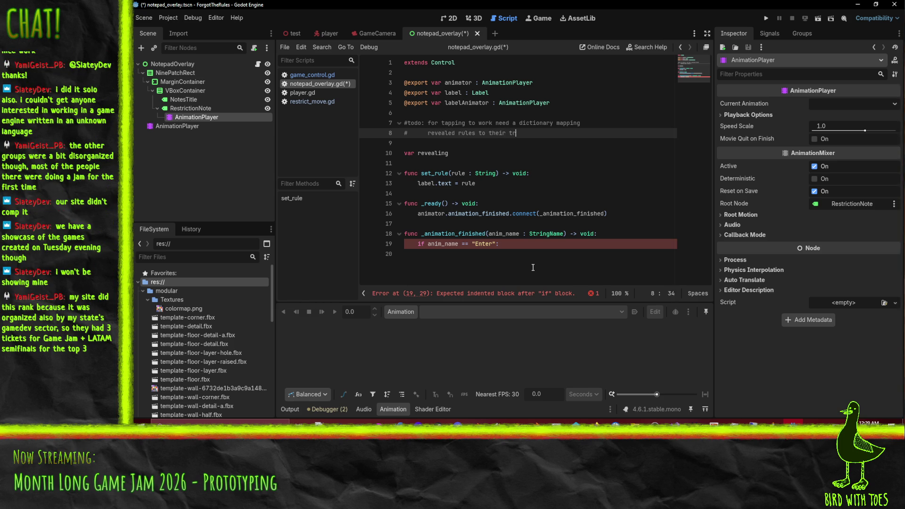
{"action": "type", "text": "iggers for animation"}
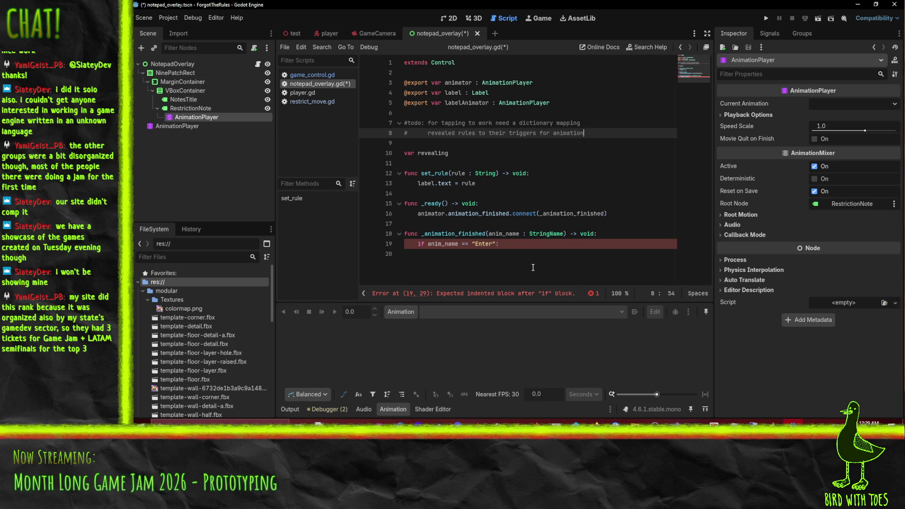
{"action": "type", "text": " to look right"}
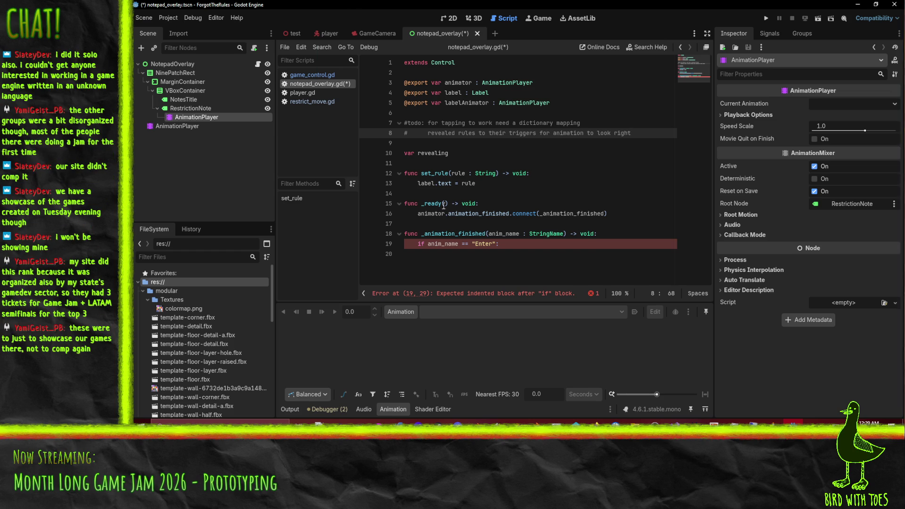
Step: Replace revealing with 'new_rule_found : bool = false'
{"action": "left_click", "coordinate": [460, 151]}
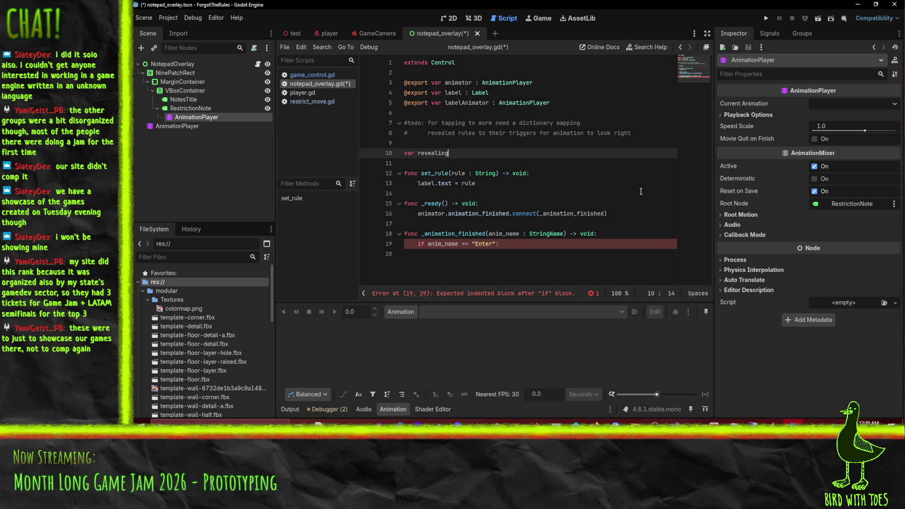
{"action": "key", "text": "BackSpace"}
{"action": "key", "text": "BackSpace"}
{"action": "key", "text": "BackSpace"}
{"action": "type", "text": "new_rule_found;"}
{"action": "key", "text": "BackSpace"}
{"action": "type", "text": "bool = f"}
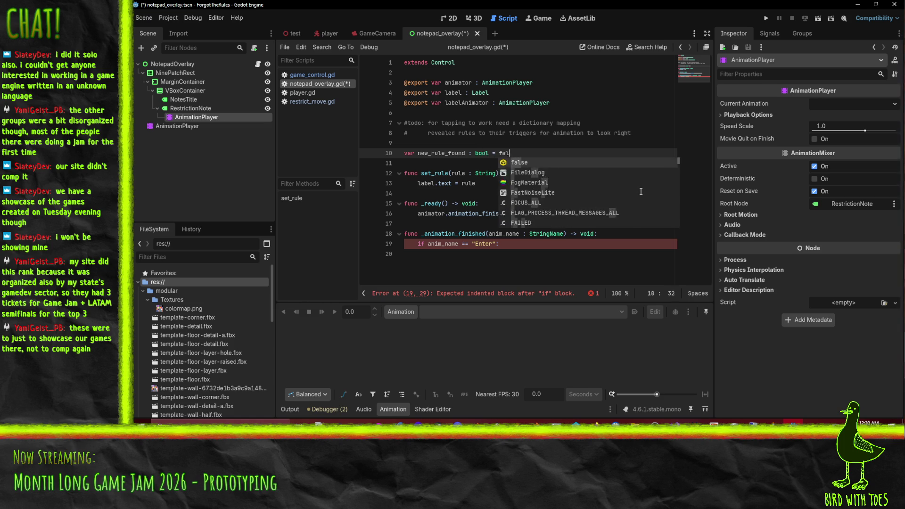
{"action": "key", "text": "Return"}
{"action": "left_click", "coordinate": [479, 192]}
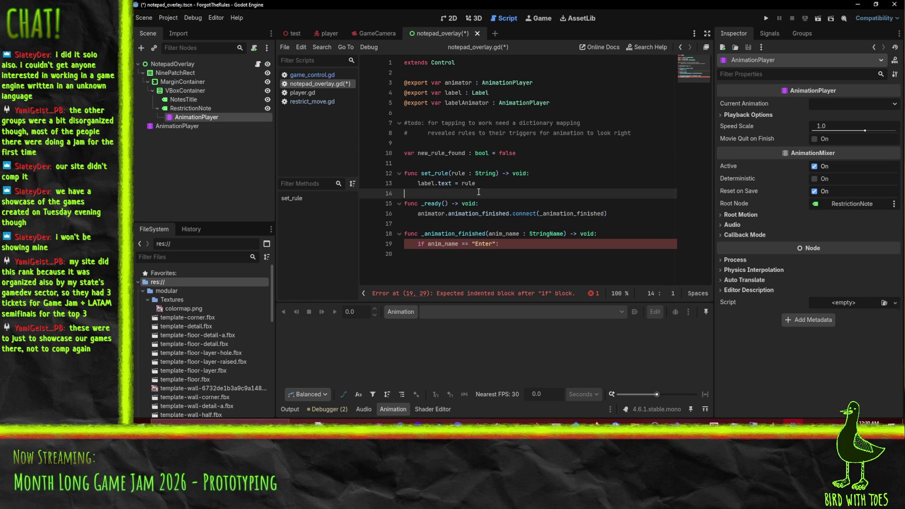
Step: Rename the variable from new_rule_found to _newRuleFound
{"action": "left_click", "coordinate": [418, 153]}
{"action": "type", "text": "_"}
{"action": "key", "text": "Down"}
{"action": "key", "text": "Down"}
{"action": "key", "text": "Down"}
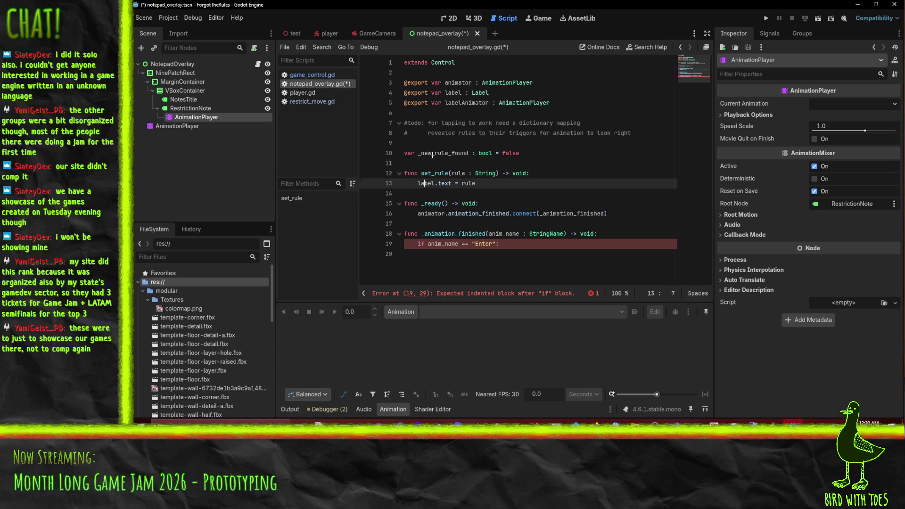
{"action": "key", "text": "Up"}
{"action": "key", "text": "Up"}
{"action": "key", "text": "Up"}
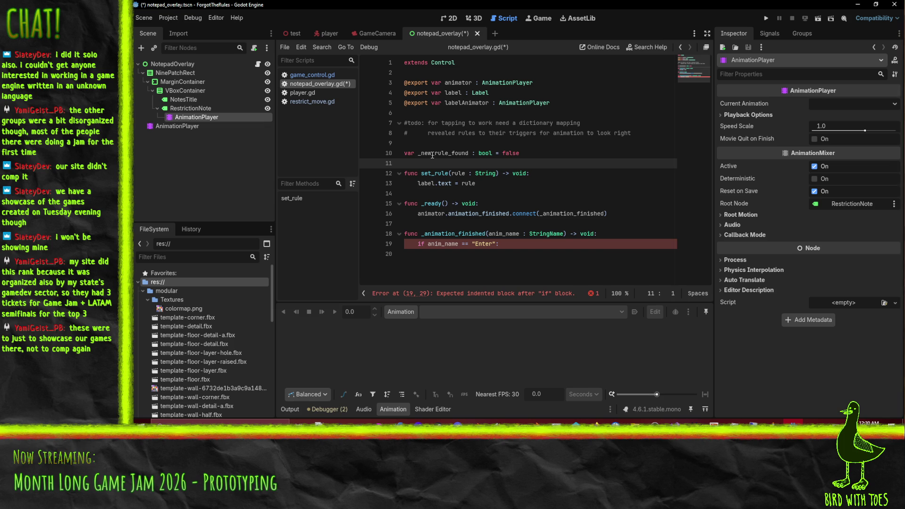
{"action": "left_click", "coordinate": [432, 155]}
{"action": "key", "text": "Delete"}
{"action": "key", "text": "Delete"}
{"action": "type", "text": "R"}
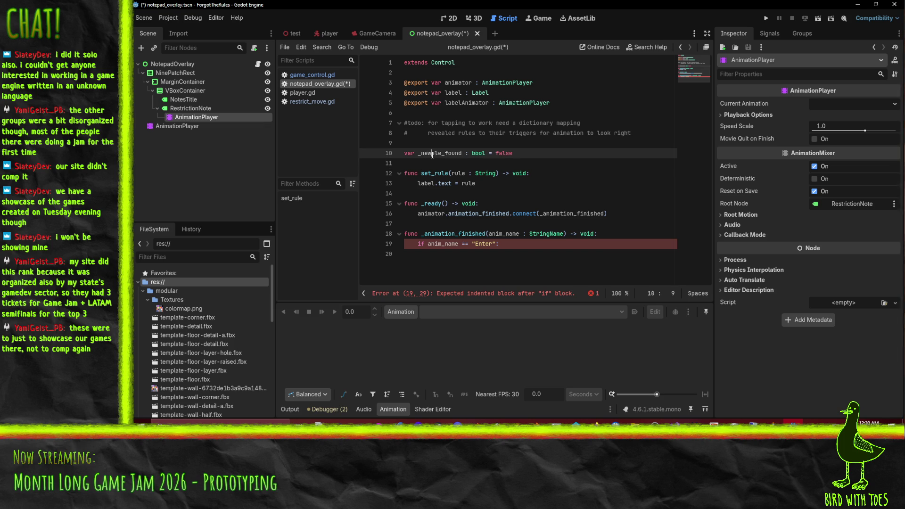
{"action": "key", "text": "Right"}
{"action": "key", "text": "Right"}
{"action": "key", "text": "Right"}
{"action": "key", "text": "Delete"}
{"action": "key", "text": "Delete"}
{"action": "type", "text": "F"}
{"action": "key", "text": "Down"}
{"action": "key", "text": "Down"}
{"action": "key", "text": "Down"}
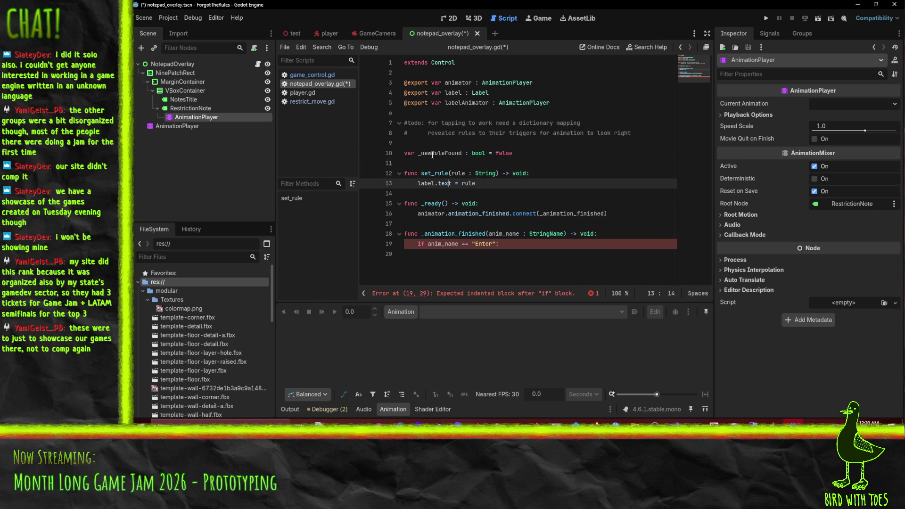
{"action": "left_click", "coordinate": [582, 254]}
Step: Under the Enter check, add 'if _newRuleFound:' that calls labelAnimator.play("Reveal")
{"action": "key", "text": "Tab"}
{"action": "key", "text": "Tab"}
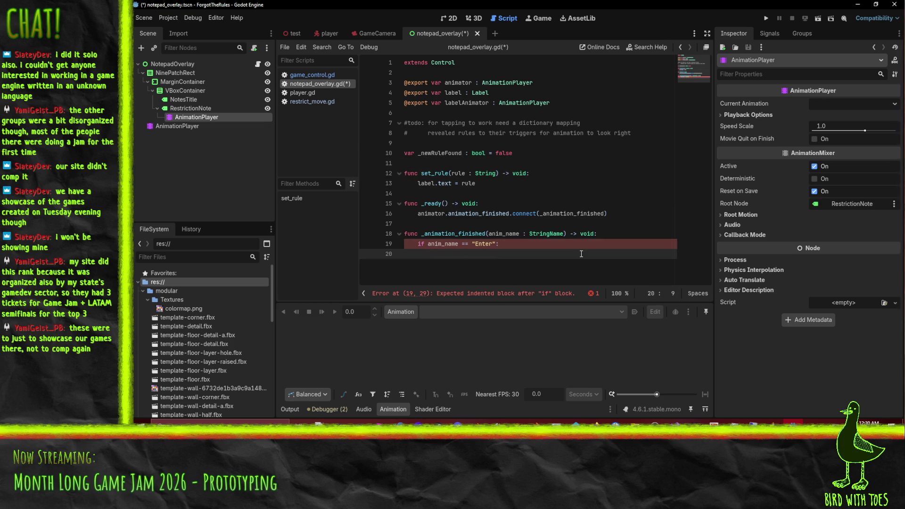
{"action": "type", "text": "fi"}
{"action": "key", "text": "BackSpace"}
{"action": "key", "text": "BackSpace"}
{"action": "type", "text": "if "}
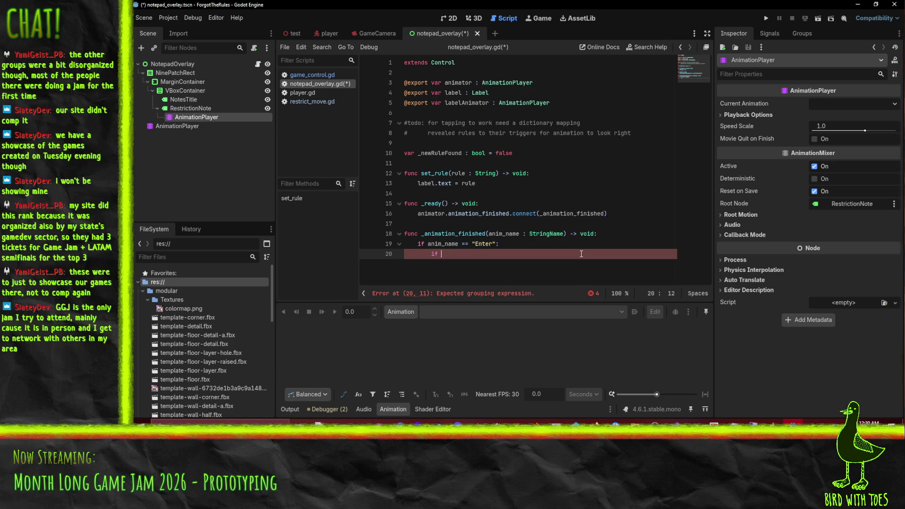
{"action": "type", "text": "_new_rle_"}
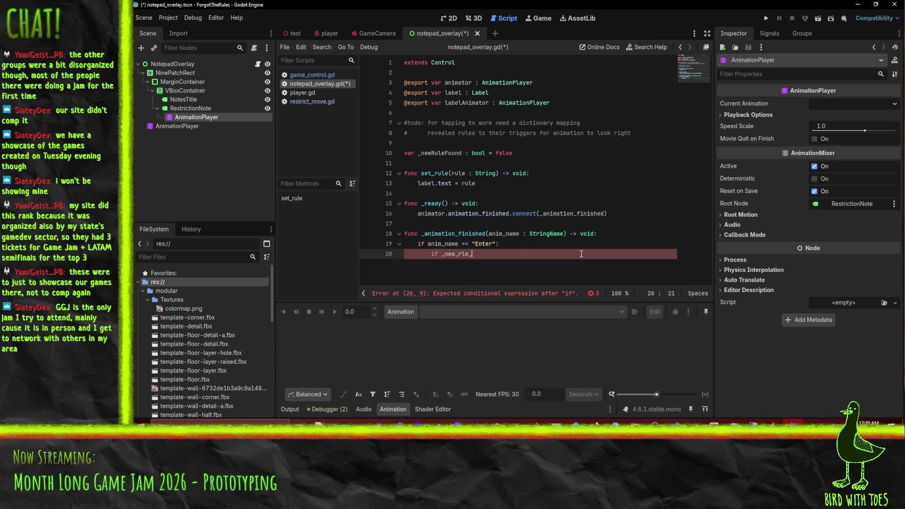
{"action": "type", "text": "found"}
{"action": "key", "text": "shift+Left"}
{"action": "key", "text": "shift+Left"}
{"action": "key", "text": "shift+Left"}
{"action": "key", "text": "BackSpace"}
{"action": "key", "text": "BackSpace"}
{"action": "type", "text": "RuleF"}
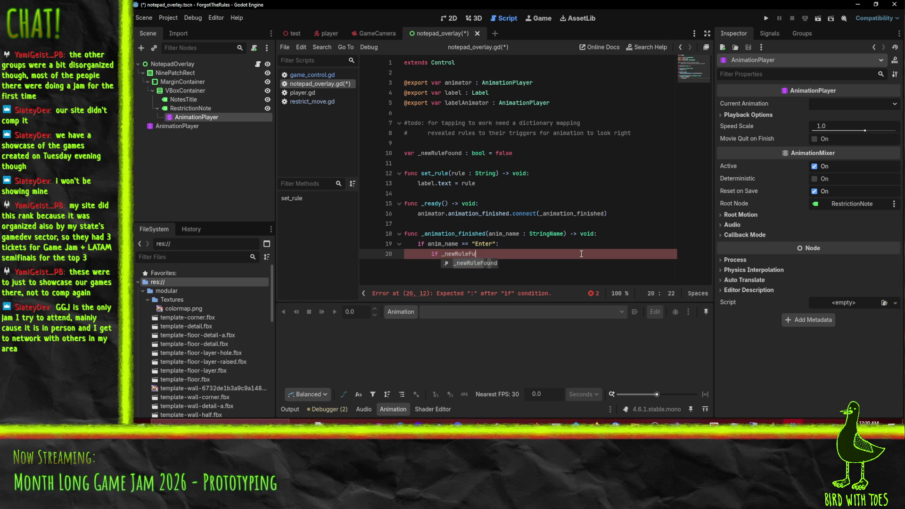
{"action": "type", "text": "ound"}
{"action": "key", "text": "BackSpace"}
{"action": "type", "text": ":"}
{"action": "key", "text": "Return"}
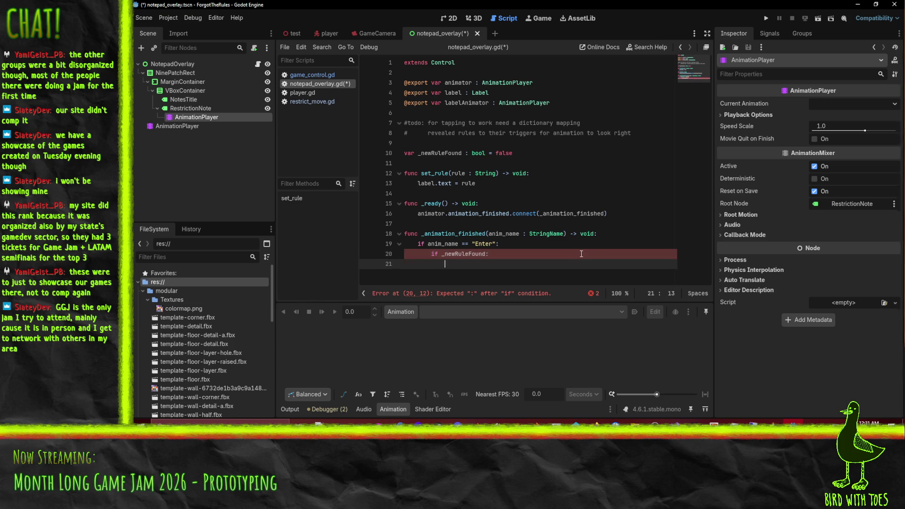
{"action": "type", "text": "label"}
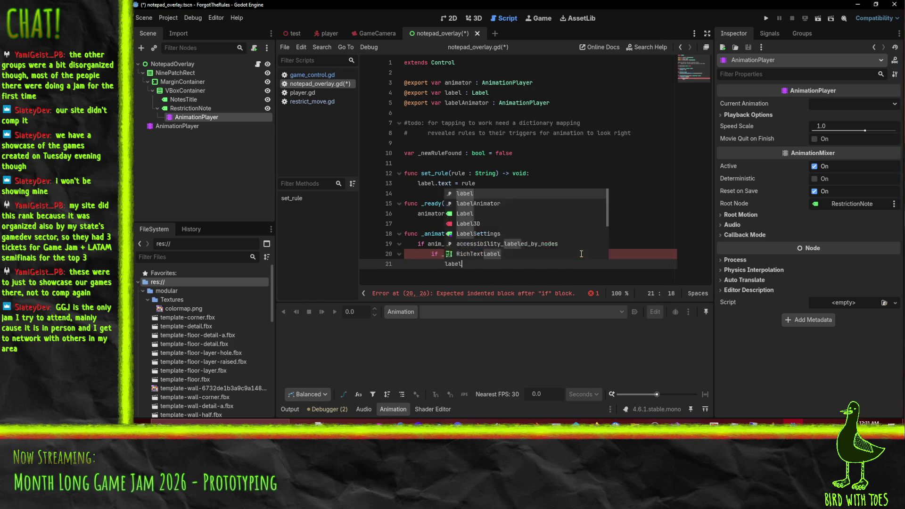
{"action": "type", "text": "animator.play("}
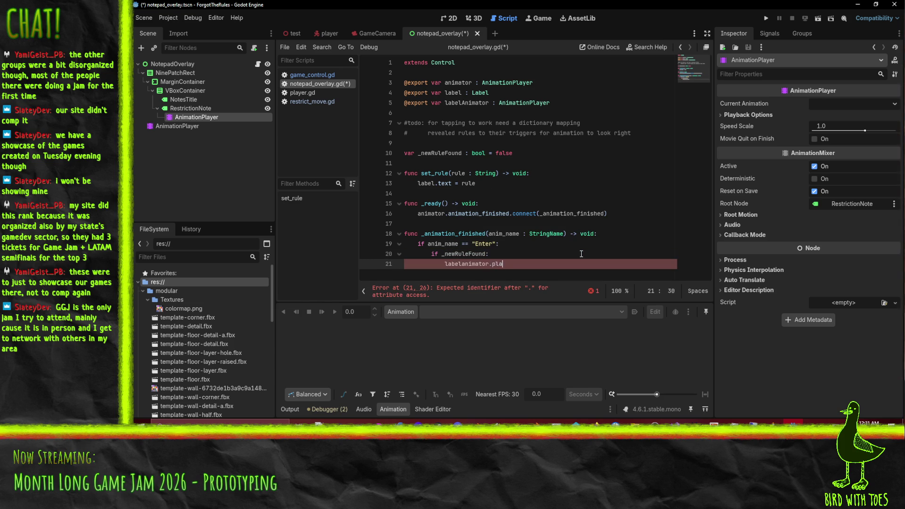
{"action": "key", "text": "Left"}
{"action": "key", "text": "Left"}
{"action": "key", "text": "Left"}
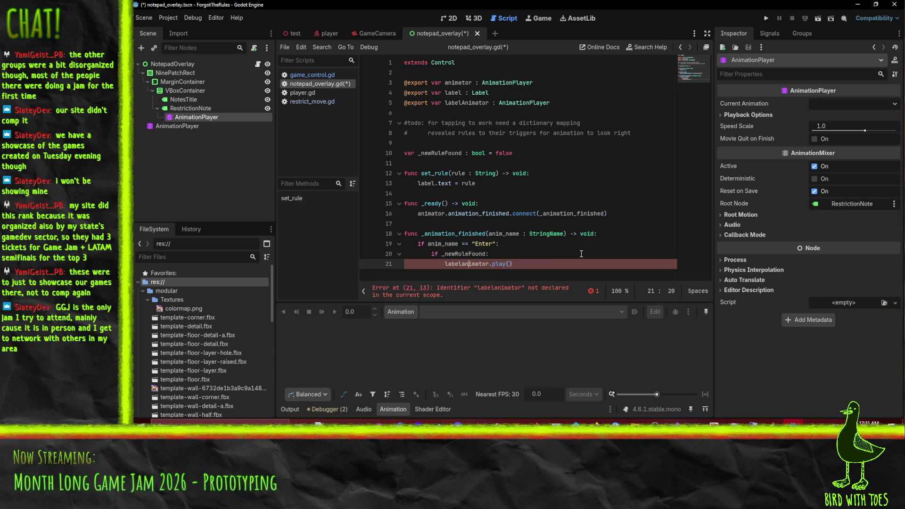
{"action": "key", "text": "Delete"}
{"action": "type", "text": "A"}
{"action": "key", "text": "Right"}
{"action": "key", "text": "Right"}
{"action": "key", "text": "Right"}
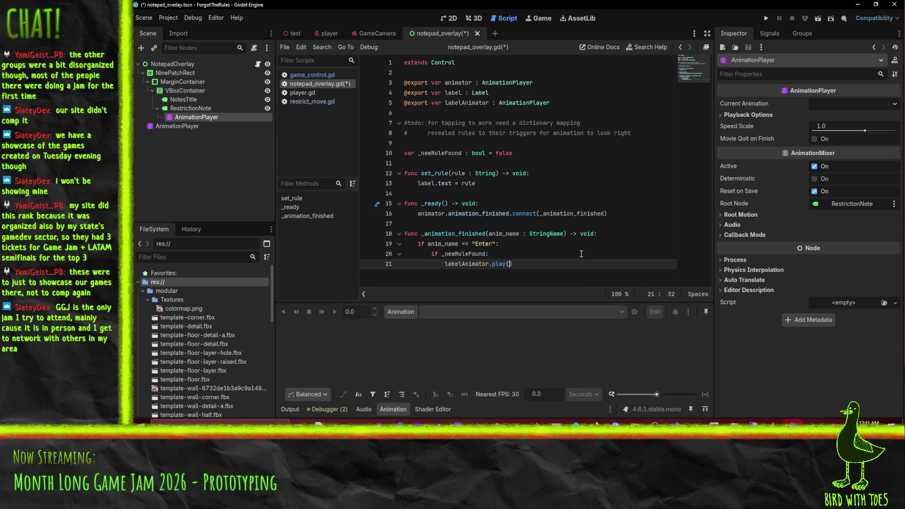
{"action": "type", "text": "\"Reveal\")"}
Step: Add an else branch that calls animator.play("Tap")
{"action": "key", "text": "Return"}
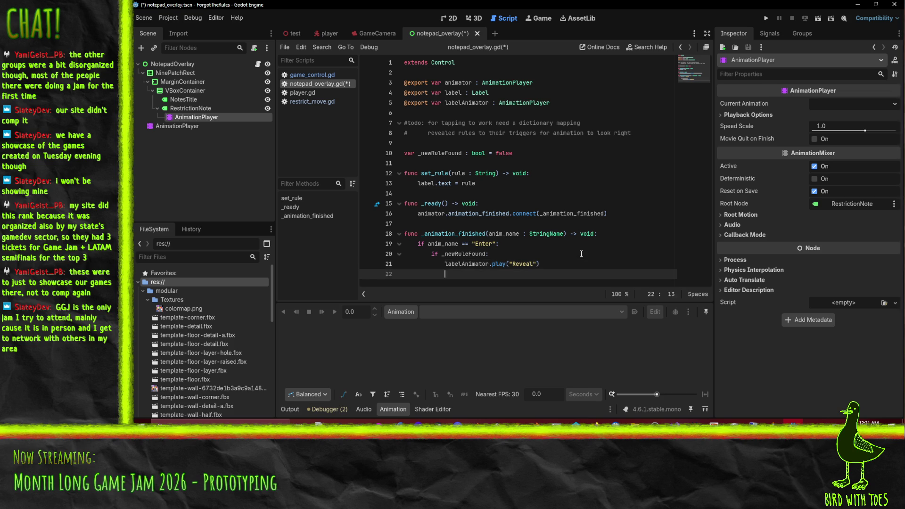
{"action": "type", "text": "else"}
{"action": "type", "text": ":"}
{"action": "key", "text": "Return"}
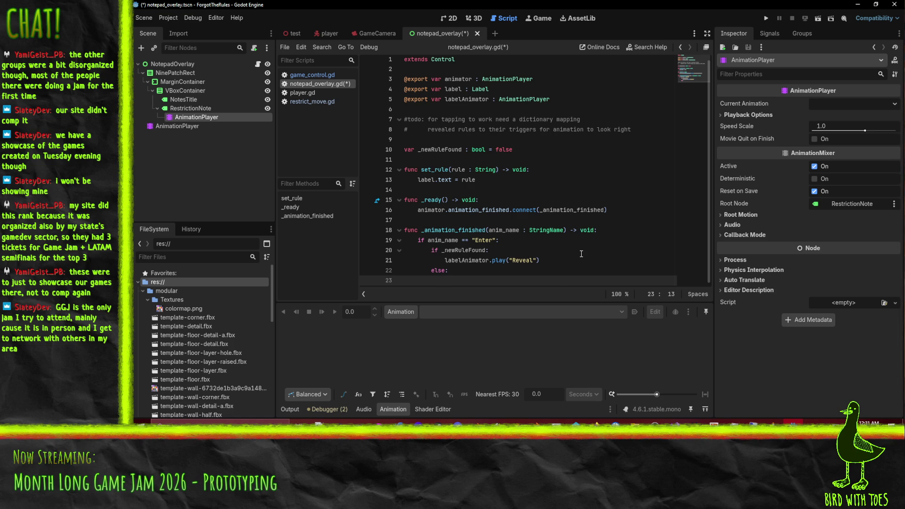
{"action": "type", "text": "animator"}
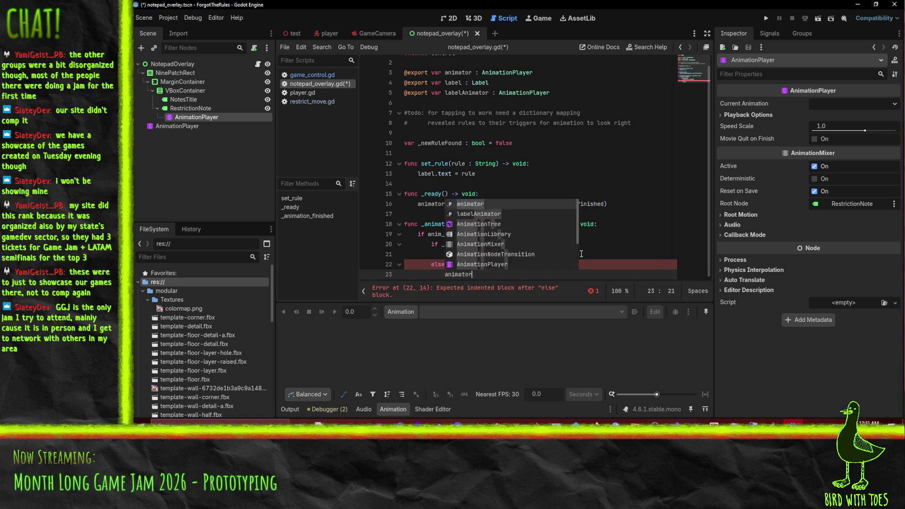
{"action": "type", "text": ".play(\""}
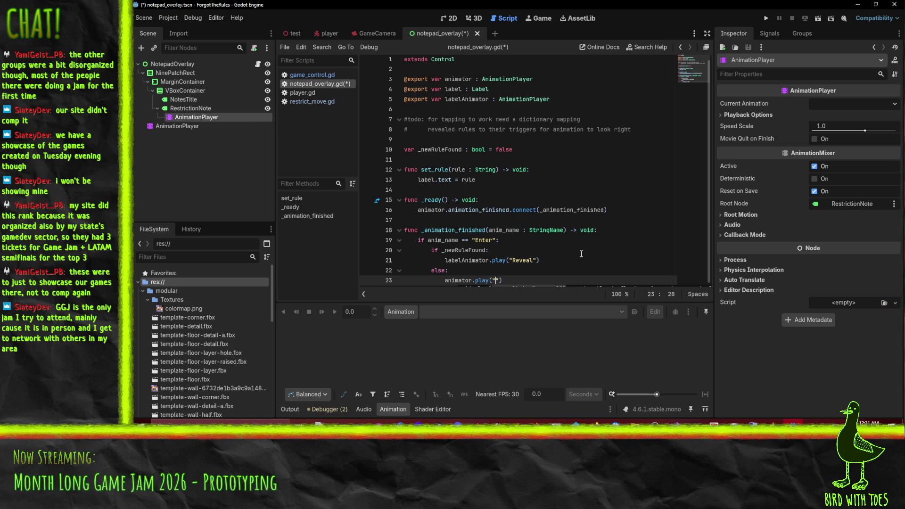
{"action": "type", "text": "Tapp"}
{"action": "key", "text": "BackSpace"}
{"action": "key", "text": "End"}
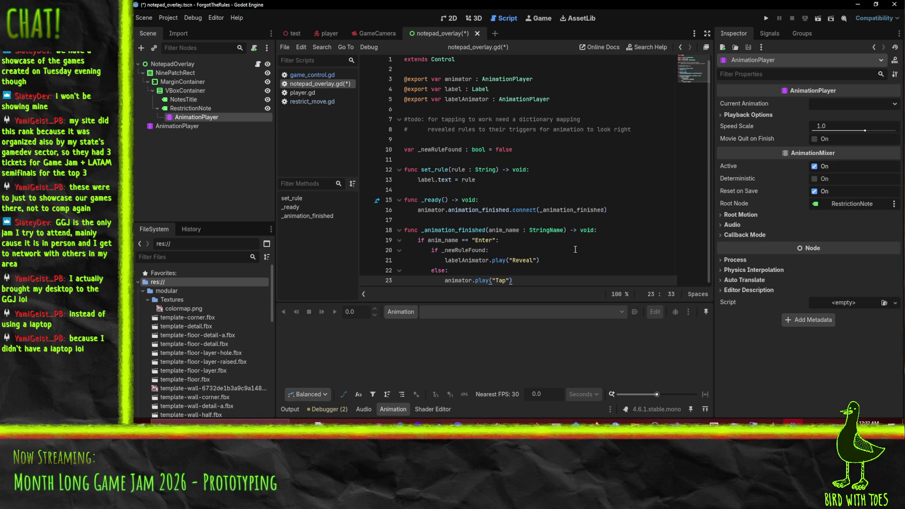
{"action": "scroll", "coordinate": [552, 225], "scroll_direction": "up", "scroll_amount": 1}
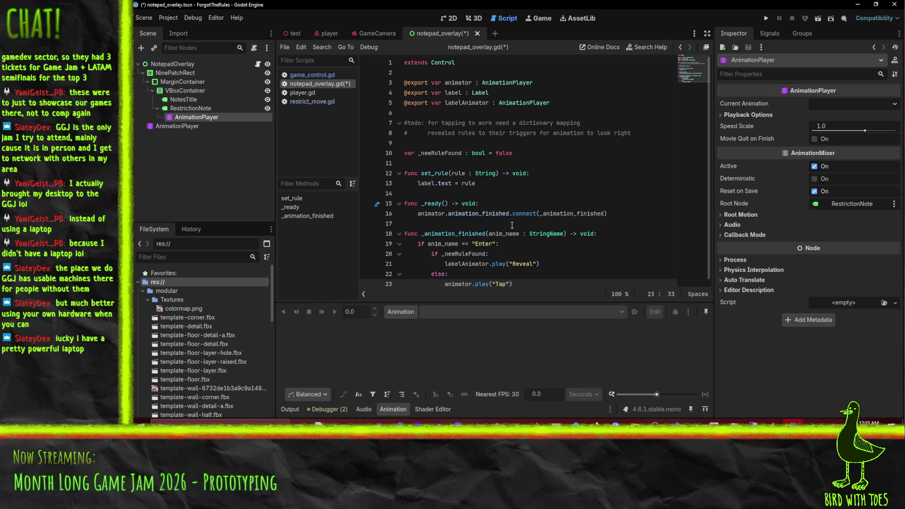
{"action": "key", "text": "Return"}
Step: Add an 'elif anim_name == "Tap":' branch to _animation_finished
{"action": "key", "text": "BackSpace"}
{"action": "key", "text": "BackSpace"}
{"action": "type", "text": "elif"}
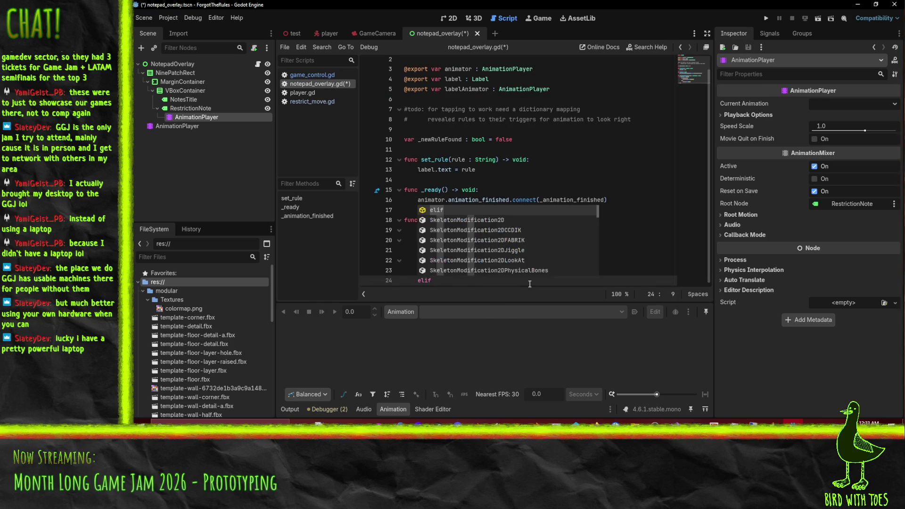
{"action": "key", "text": "Return"}
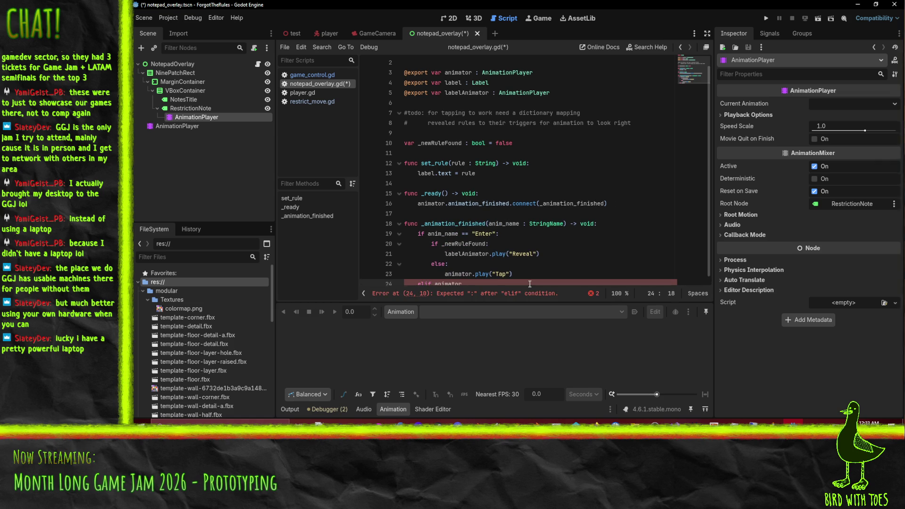
{"action": "key", "text": "BackSpace"}
{"action": "key", "text": "BackSpace"}
{"action": "key", "text": "BackSpace"}
{"action": "type", "text": "anim"}
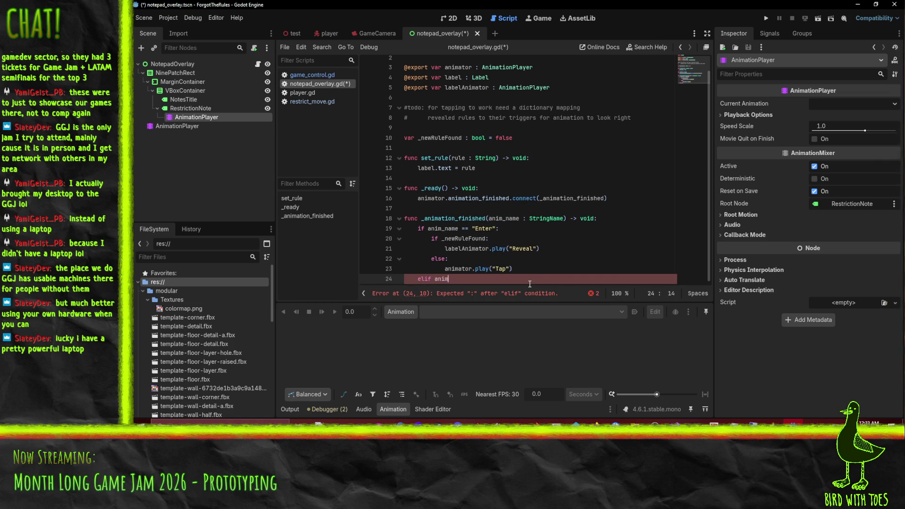
{"action": "type", "text": "_name == \"Tap"}
{"action": "key", "text": "Home"}
{"action": "type", "text": ":"}
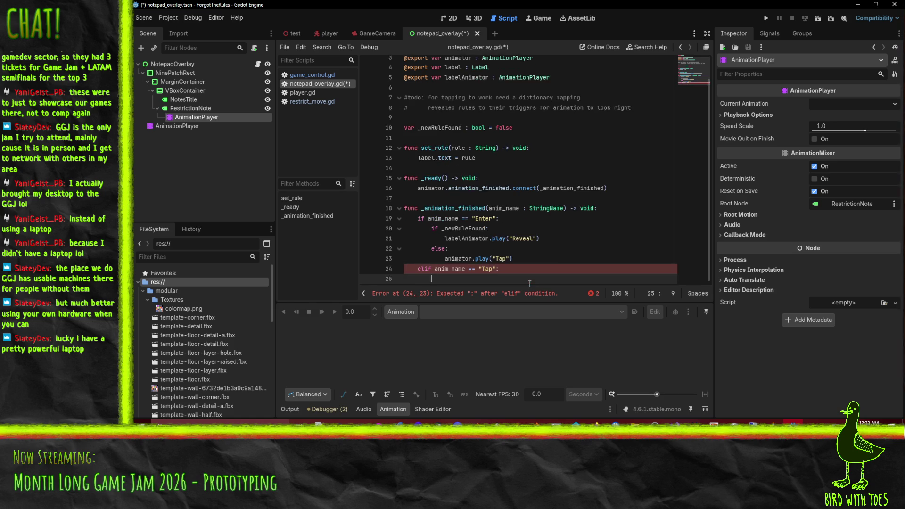
Step: Make the Tap branch call animator.play("Exit") and save the script
{"action": "key", "text": "Return"}
{"action": "key", "text": "BackSpace"}
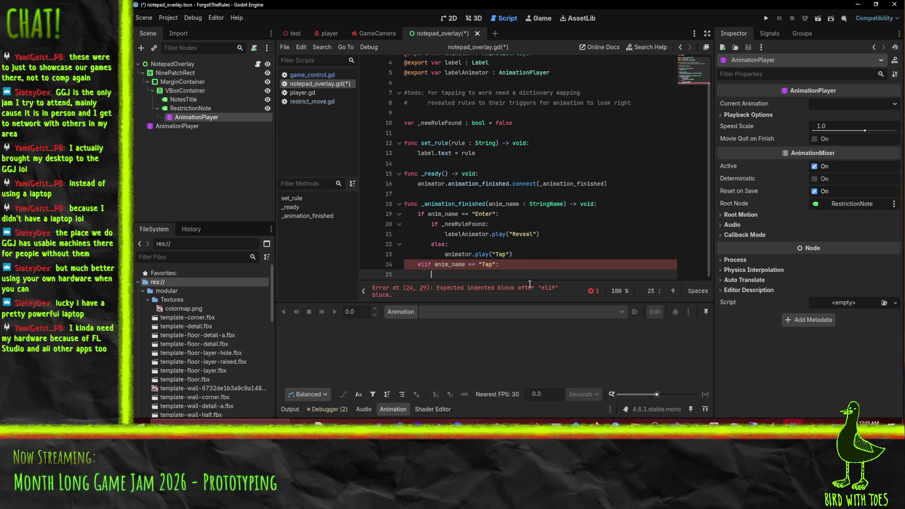
{"action": "type", "text": "animator.pla"}
{"action": "key", "text": "Return"}
{"action": "type", "text": "\"E"}
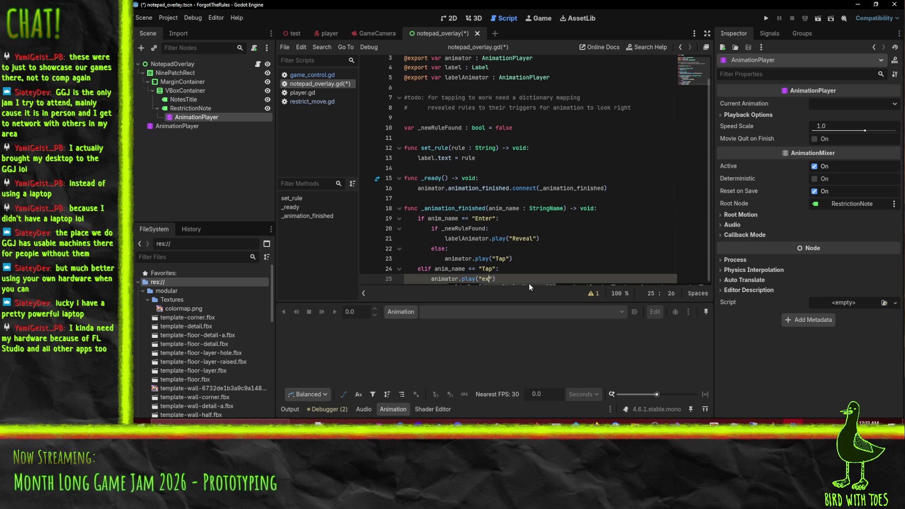
{"action": "type", "text": "xit"}
{"action": "key", "text": "End"}
{"action": "key", "text": "Return"}
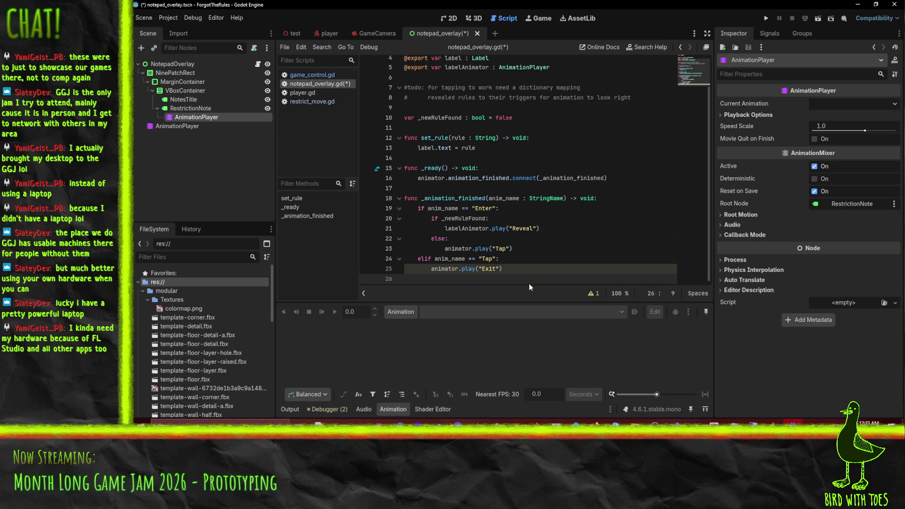
{"action": "key", "text": "BackSpace"}
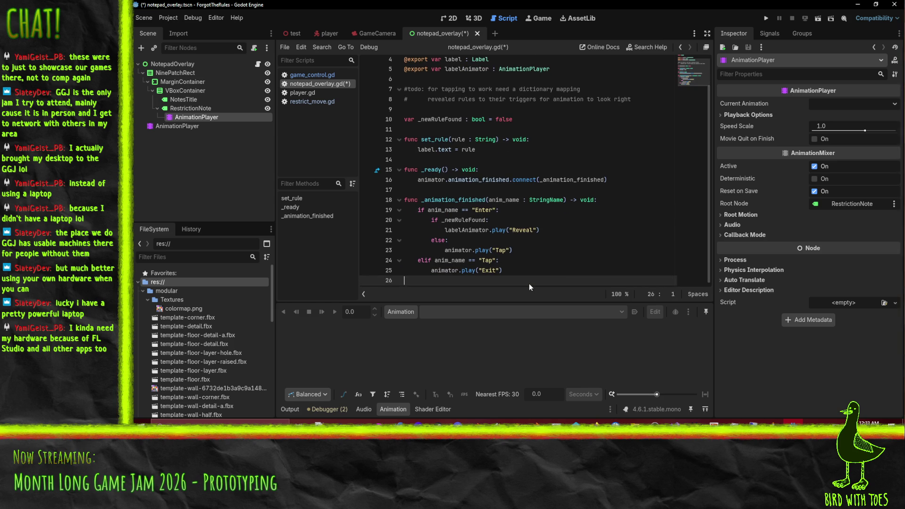
{"action": "key", "text": "ctrl+s"}
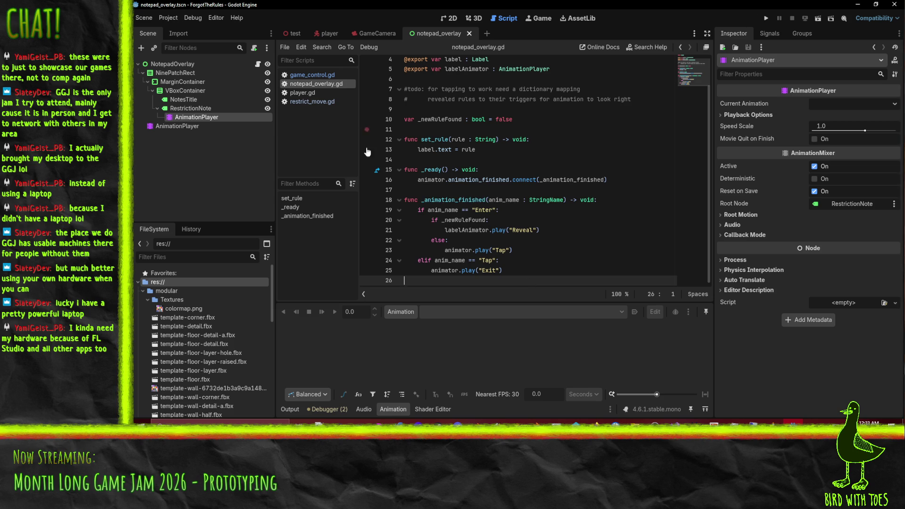
Step: Add '_newRuleFound = true' at the end of set_rule
{"action": "left_click", "coordinate": [423, 128]}
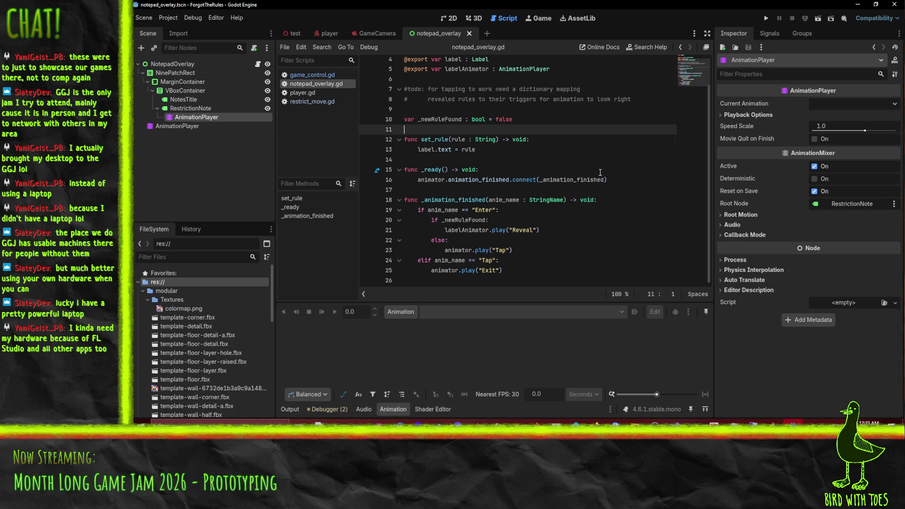
{"action": "left_click", "coordinate": [499, 151]}
{"action": "key", "text": "Return"}
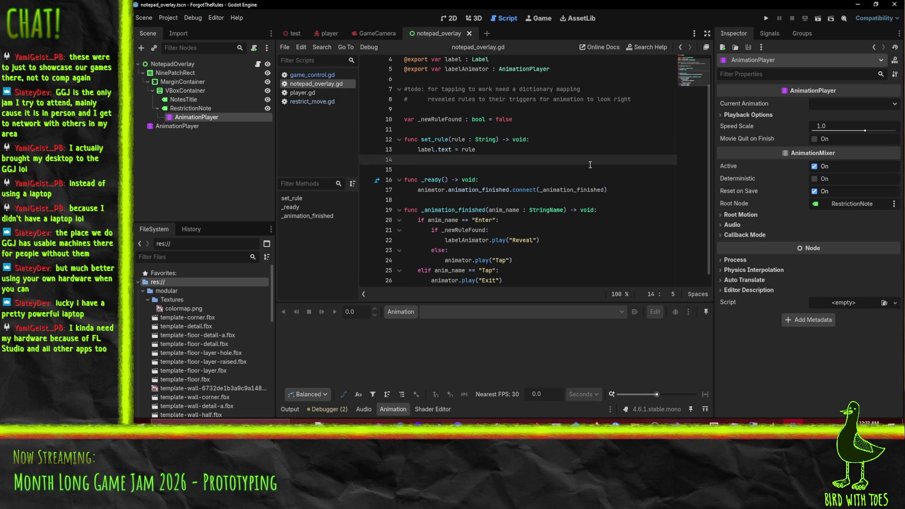
{"action": "type", "text": "_newRuleFound"}
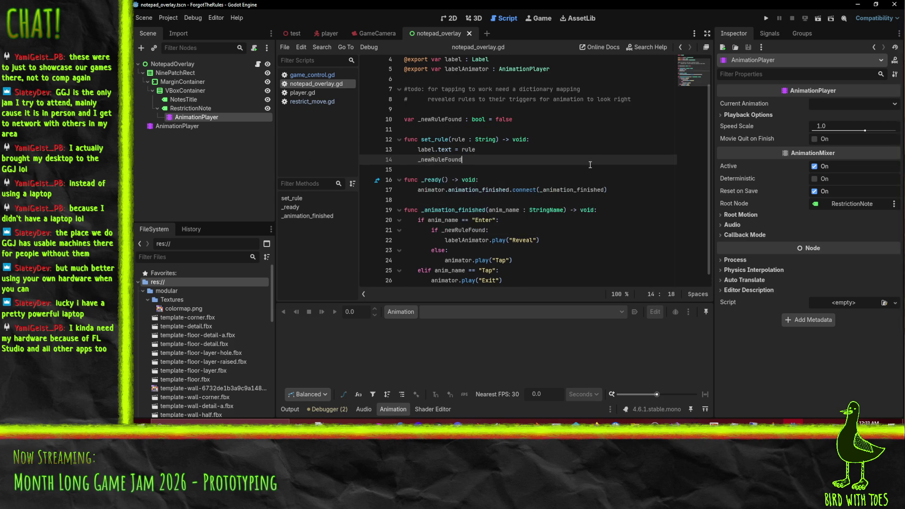
{"action": "type", "text": " = true"}
{"action": "scroll", "coordinate": [452, 227], "scroll_direction": "down", "scroll_amount": 1}
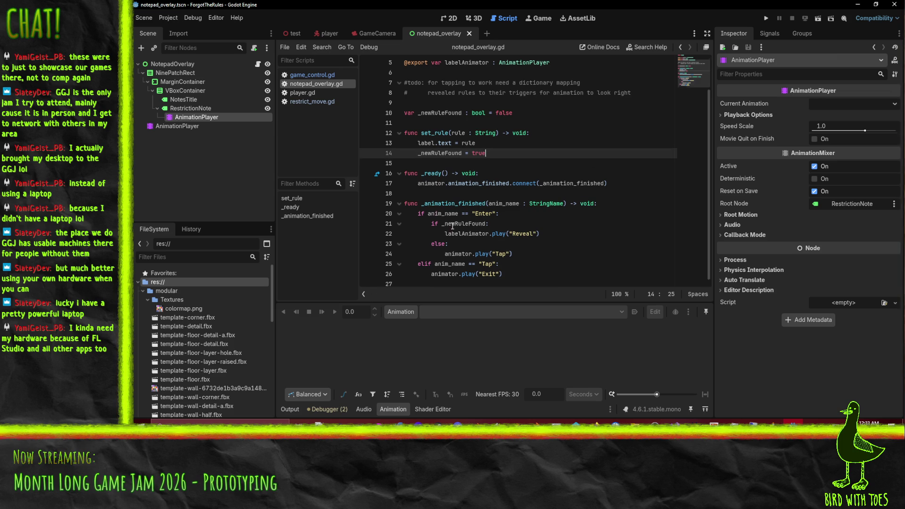
{"action": "left_click", "coordinate": [472, 153]}
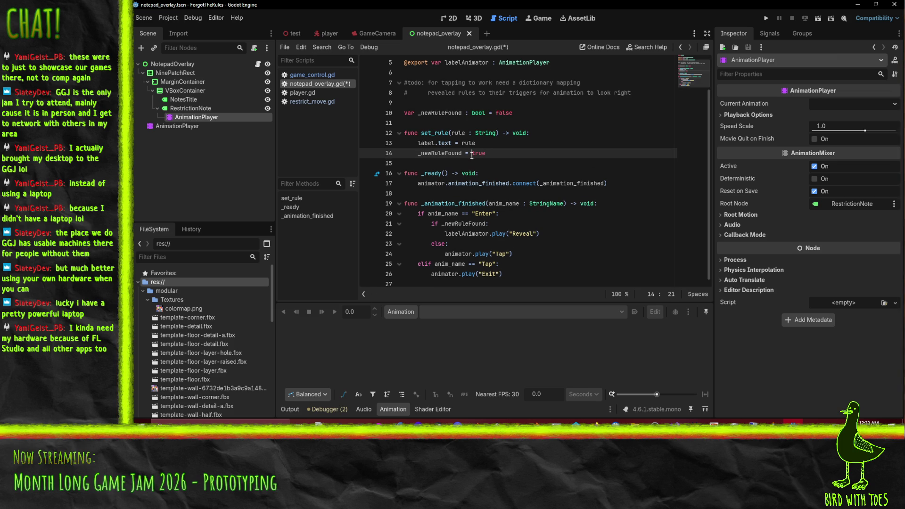
{"action": "left_click", "coordinate": [537, 275]}
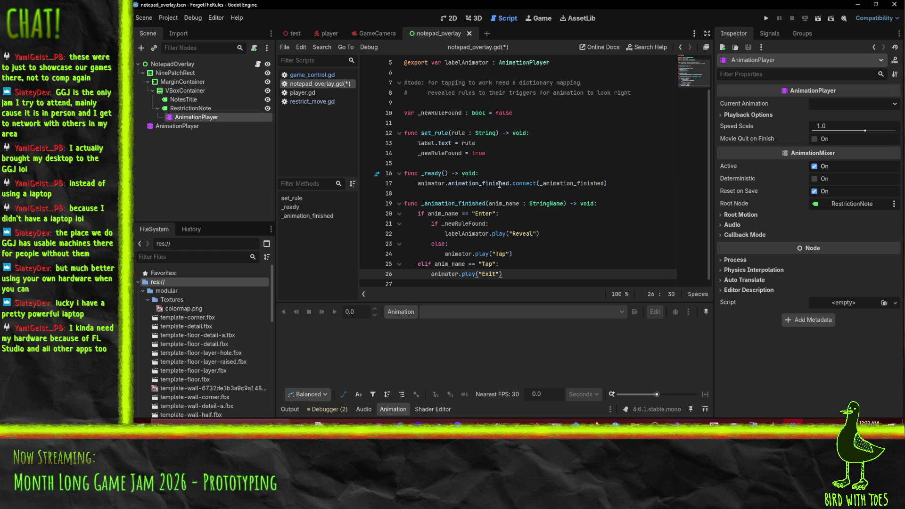
{"action": "left_click", "coordinate": [517, 257]}
Step: Below the Reveal call, add labelAnimator.animation_finished.connect(_reveal_finished)
{"action": "left_click", "coordinate": [554, 233]}
{"action": "scroll", "coordinate": [567, 241], "scroll_direction": "up", "scroll_amount": 2}
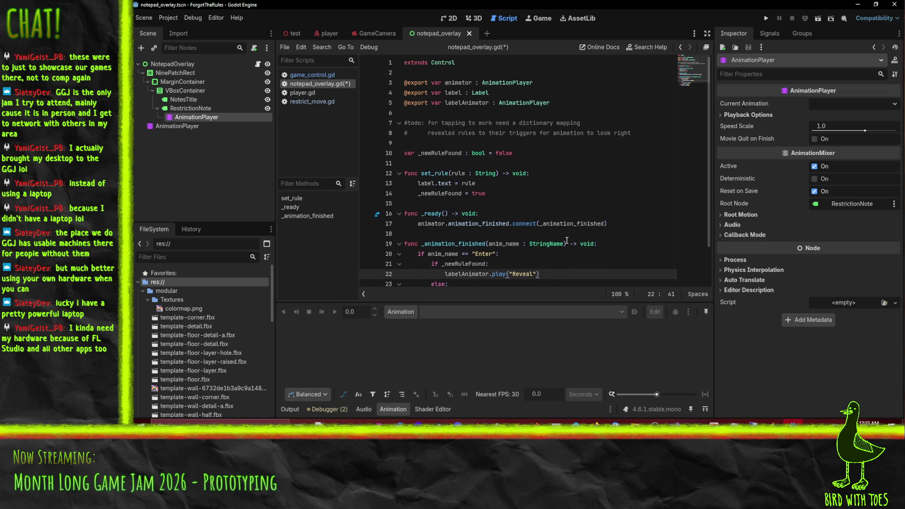
{"action": "scroll", "coordinate": [610, 207], "scroll_direction": "down", "scroll_amount": 2}
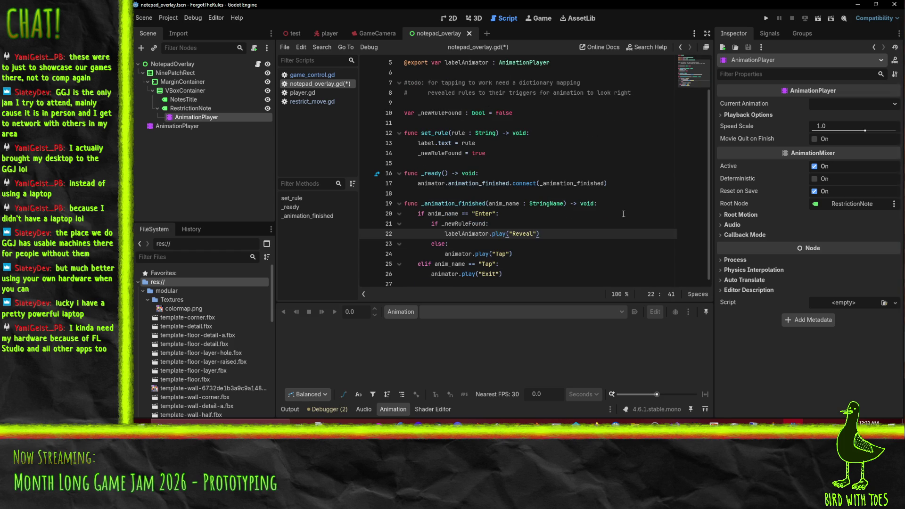
{"action": "key", "text": "Return"}
{"action": "type", "text": "labelAnimator."}
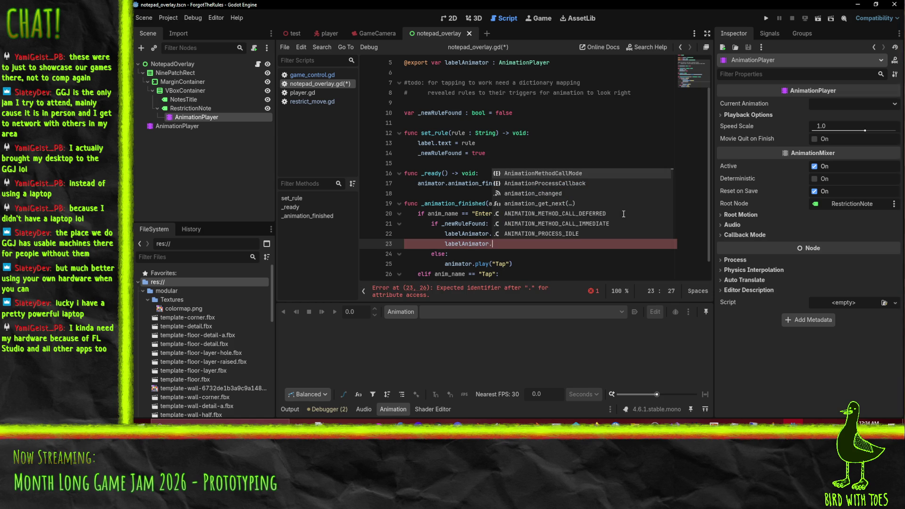
{"action": "type", "text": "animation_fin"}
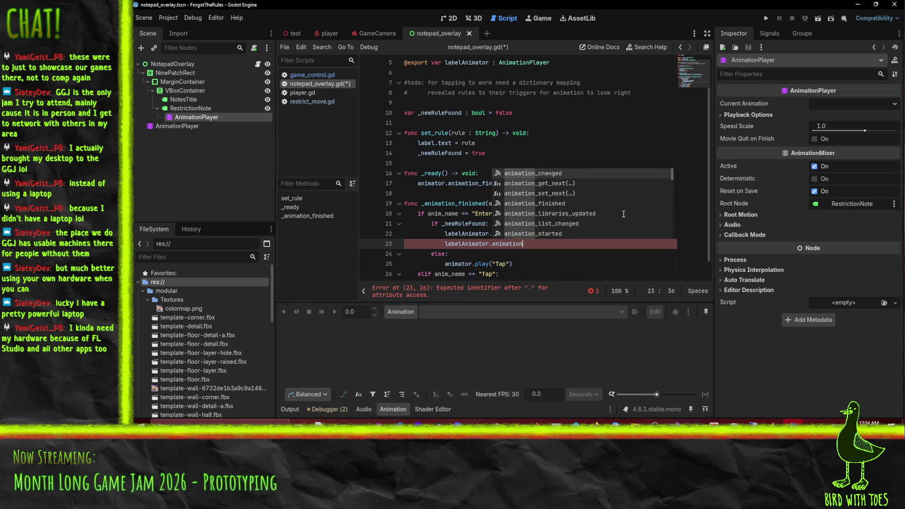
{"action": "key", "text": "Return"}
{"action": "type", "text": ".con"}
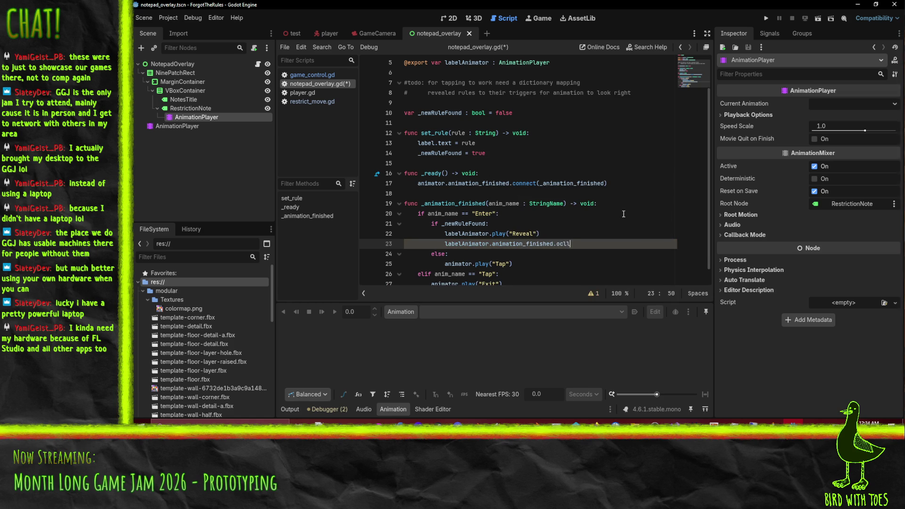
{"action": "type", "text": "nect("}
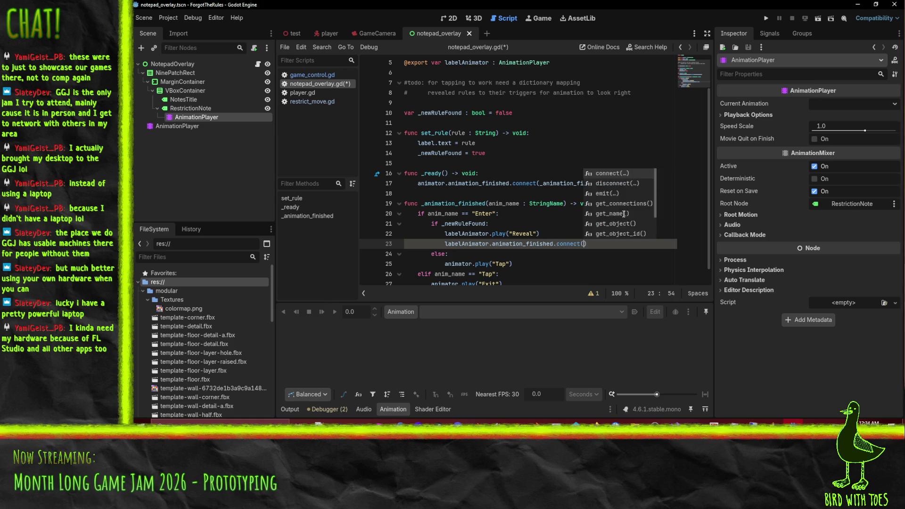
{"action": "key", "text": "Return"}
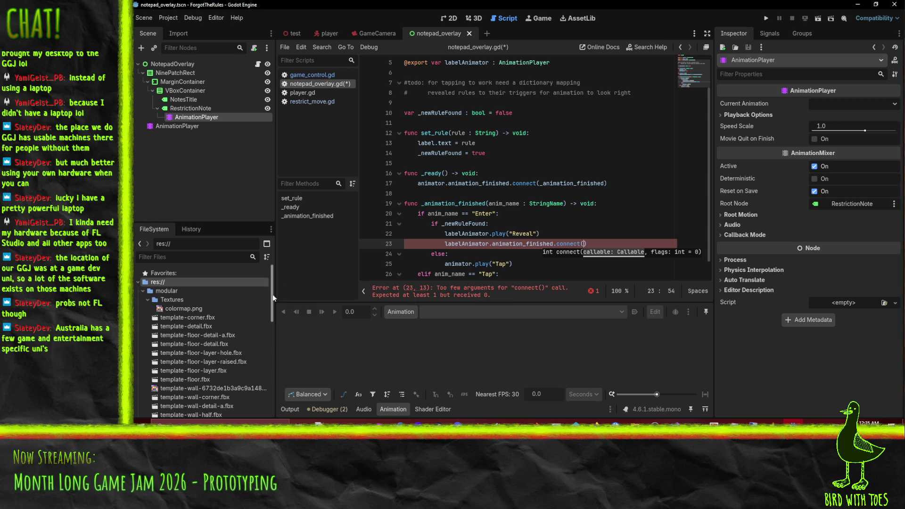
{"action": "key", "text": "Up"}
{"action": "left_click", "coordinate": [584, 242]}
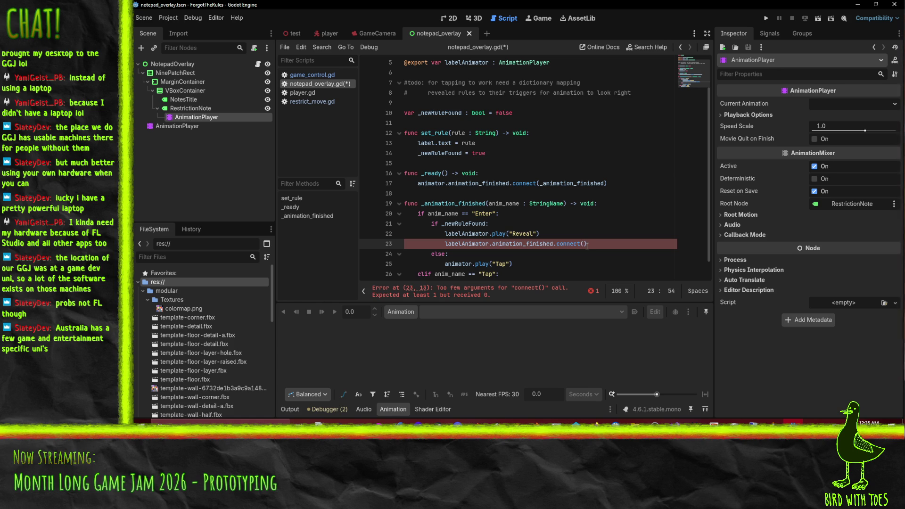
{"action": "scroll", "coordinate": [620, 232], "scroll_direction": "down", "scroll_amount": 1}
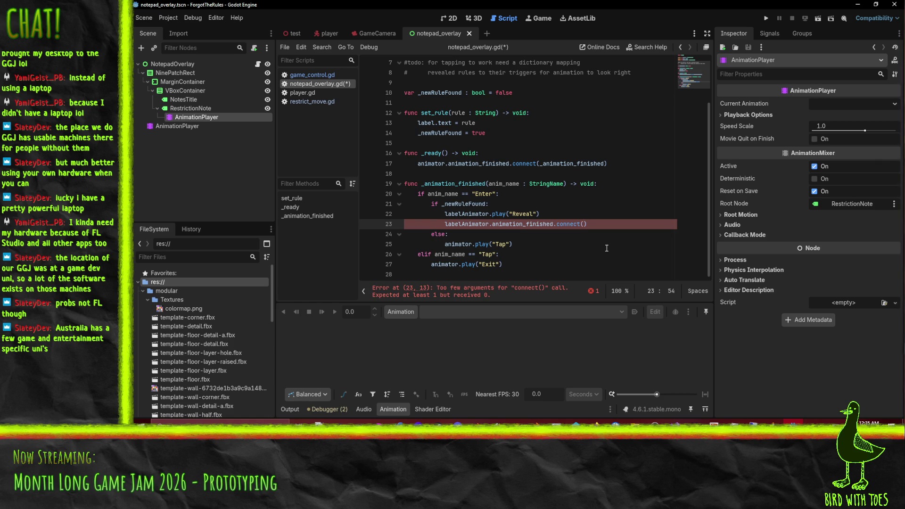
{"action": "type", "text": "_re"}
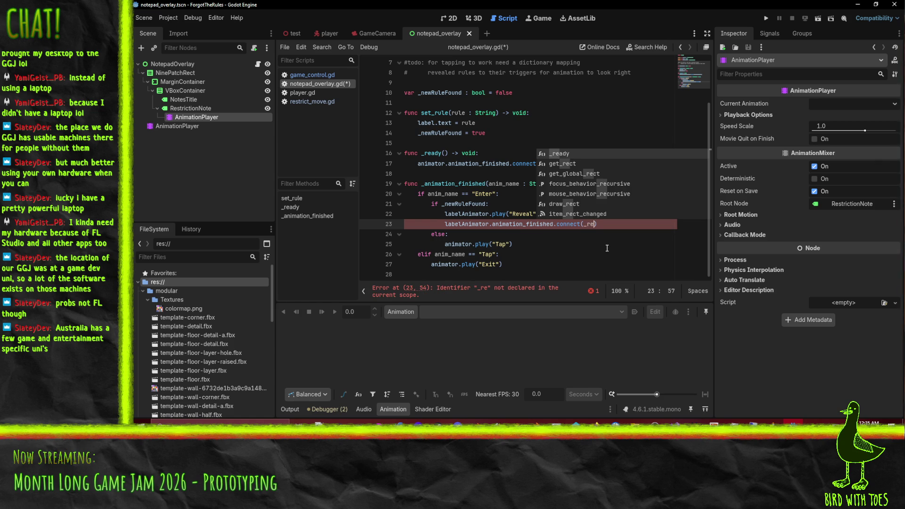
{"action": "type", "text": "veal_finishe"}
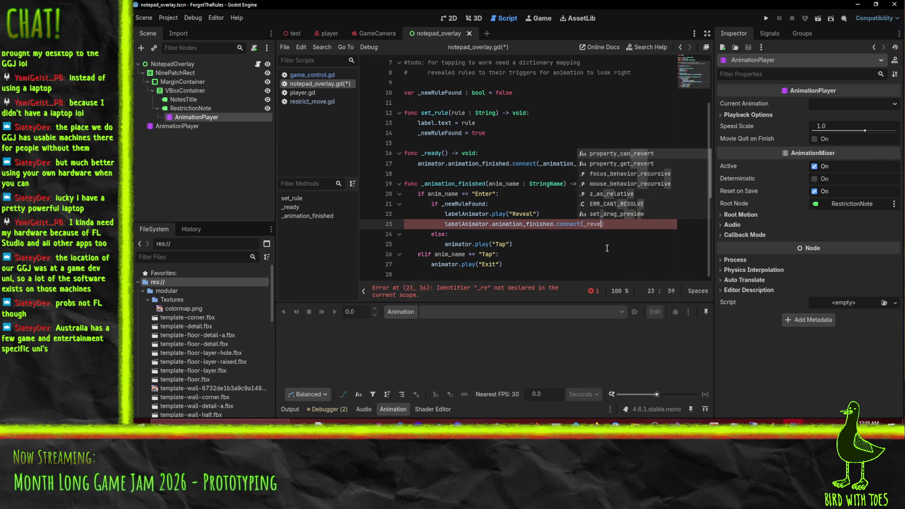
{"action": "type", "text": "d"}
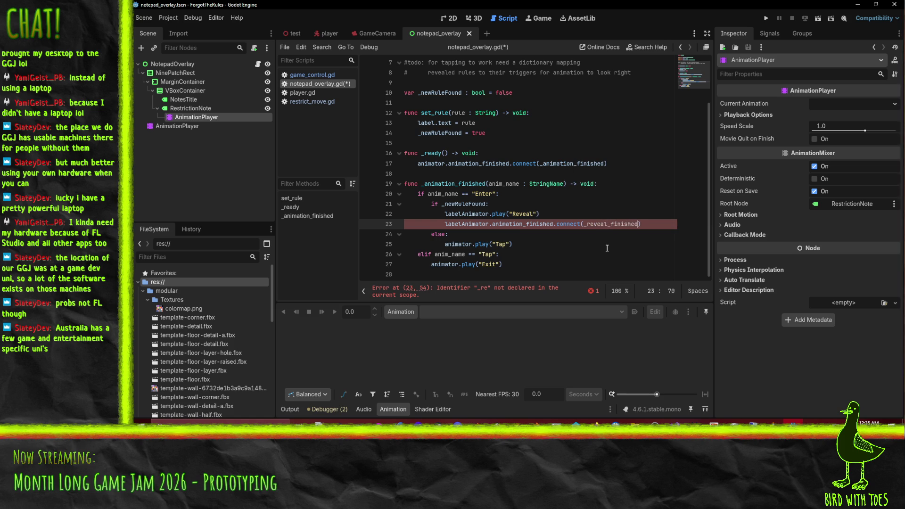
{"action": "key", "text": "Down"}
{"action": "key", "text": "Down"}
{"action": "key", "text": "Down"}
Step: Start a new 'func _reveal_finished' declaration at the end of the script
{"action": "key", "text": "Return"}
{"action": "type", "text": "fuc"}
{"action": "key", "text": "BackSpace"}
{"action": "type", "text": "n"}
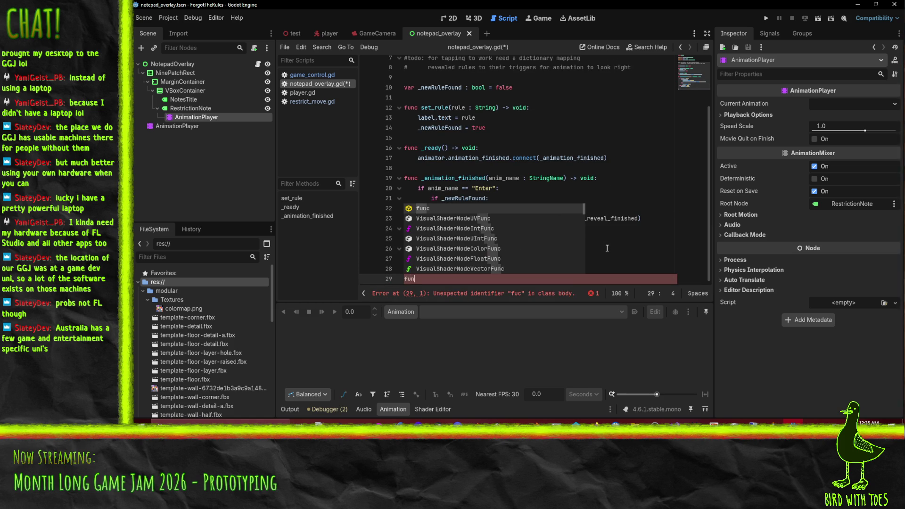
{"action": "type", "text": "c _reveal_finished"}
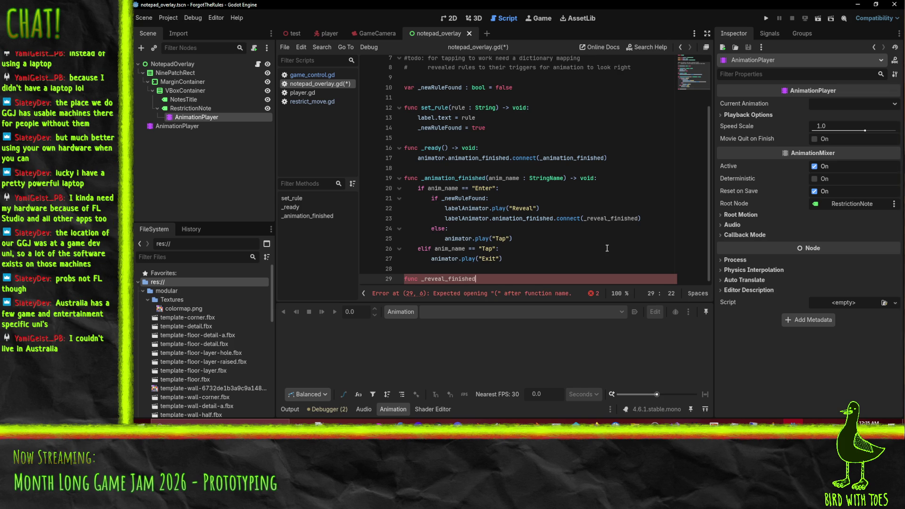
Step: Give _reveal_finished the (anim_name : StringName) signature copied from line 19
{"action": "left_click_drag", "start_coordinate": [486, 177], "coordinate": [598, 178]}
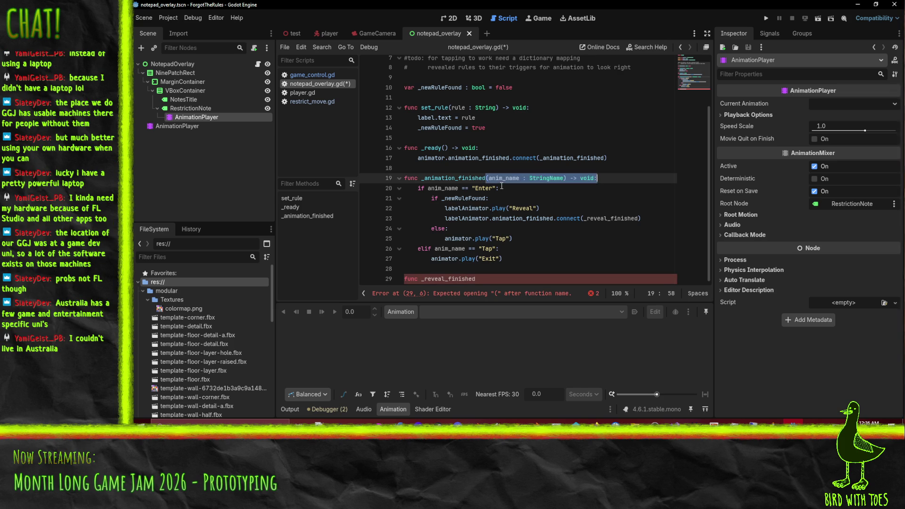
{"action": "key", "text": "ctrl+c"}
{"action": "left_click", "coordinate": [478, 278]}
{"action": "key", "text": "ctrl+v"}
{"action": "key", "text": "Return"}
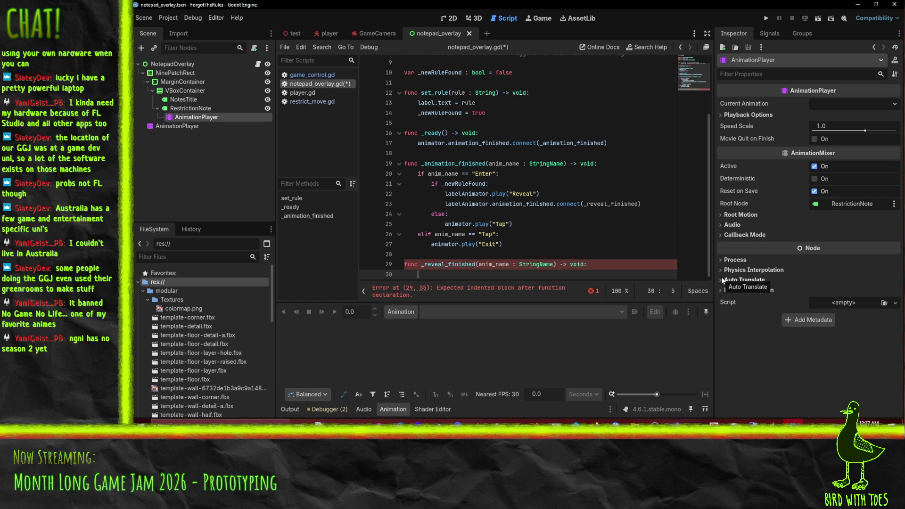
Step: Make _reveal_finished's body call animator.play("Exit") and save notepad_overlay.gd
{"action": "key", "text": "Up"}
{"action": "key", "text": "Up"}
{"action": "key", "text": "Up"}
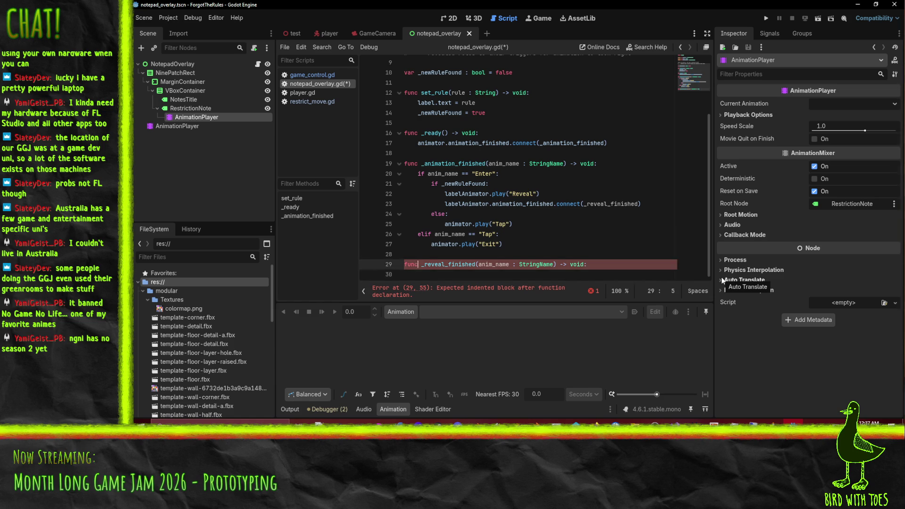
{"action": "key", "text": "Down"}
{"action": "key", "text": "Down"}
{"action": "key", "text": "Down"}
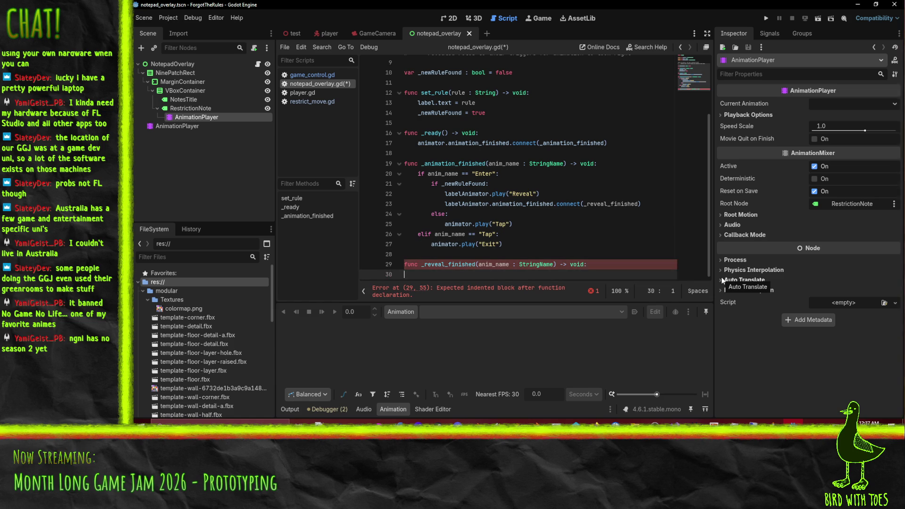
{"action": "key", "text": "ctrl+v"}
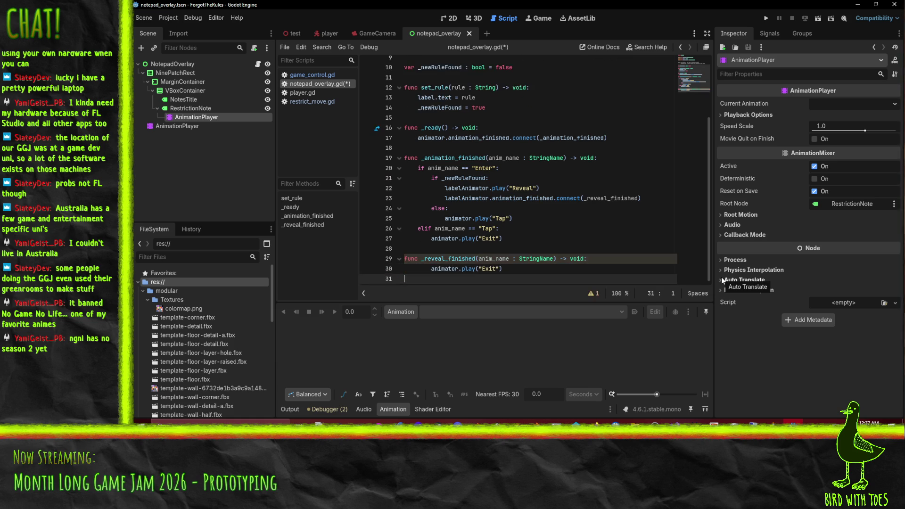
{"action": "key", "text": "shift+Tab"}
{"action": "key", "text": "Down"}
{"action": "key", "text": "Tab"}
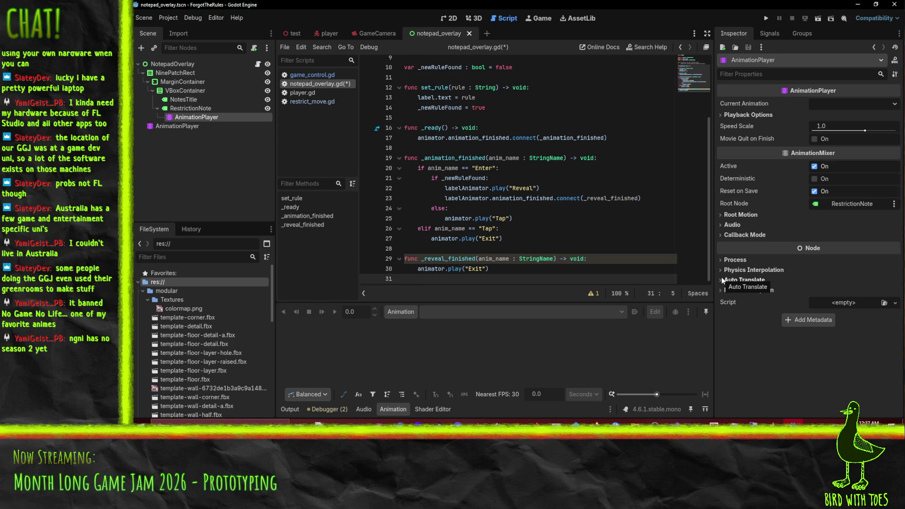
{"action": "key", "text": "ctrl+s"}
{"action": "left_click", "coordinate": [549, 220]}
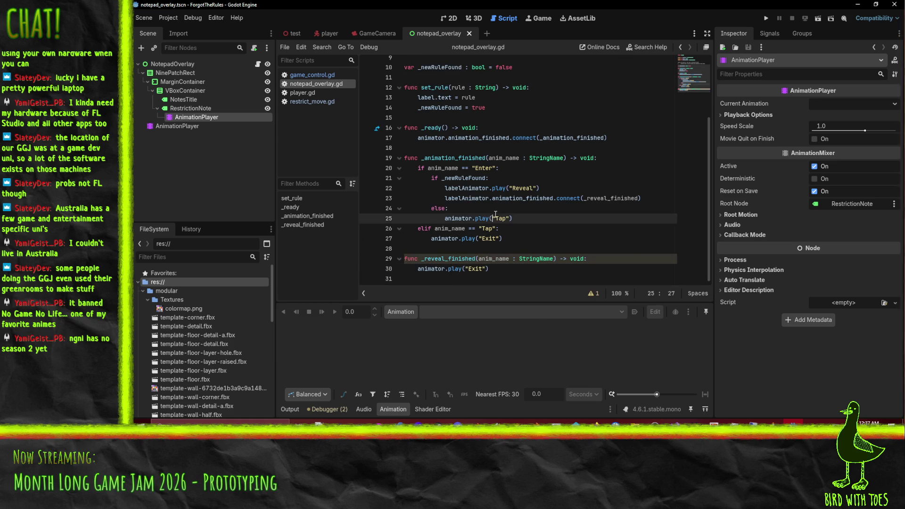
{"action": "left_click", "coordinate": [560, 178]}
{"action": "left_click", "coordinate": [539, 272]}
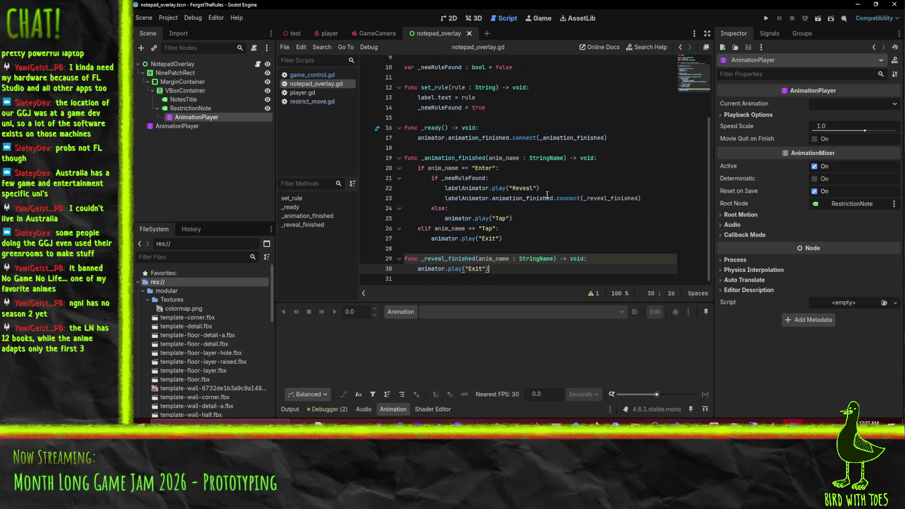
{"action": "scroll", "coordinate": [479, 164], "scroll_direction": "up", "scroll_amount": 3}
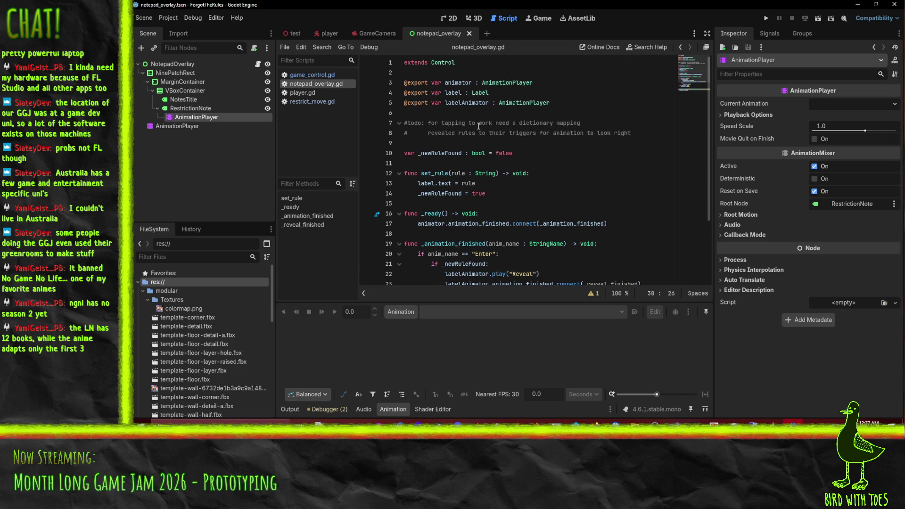
{"action": "left_click", "coordinate": [380, 33]}
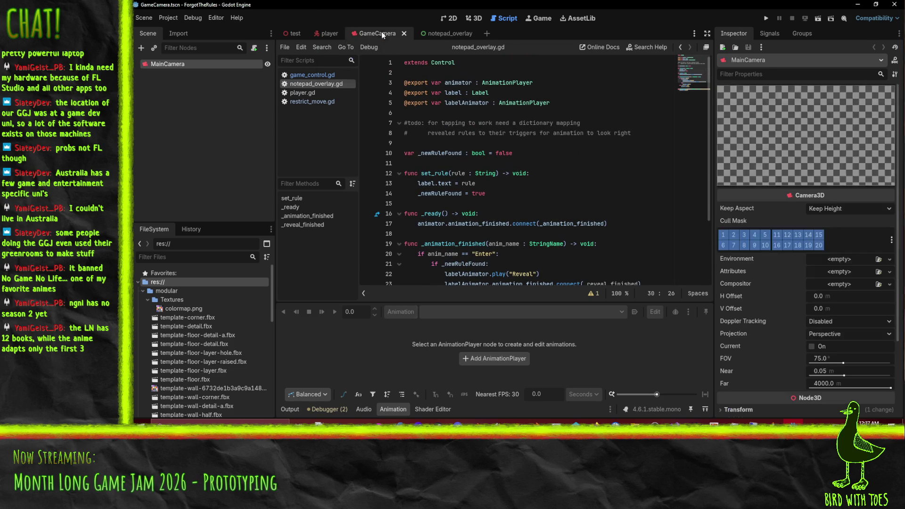
{"action": "left_click", "coordinate": [447, 33]}
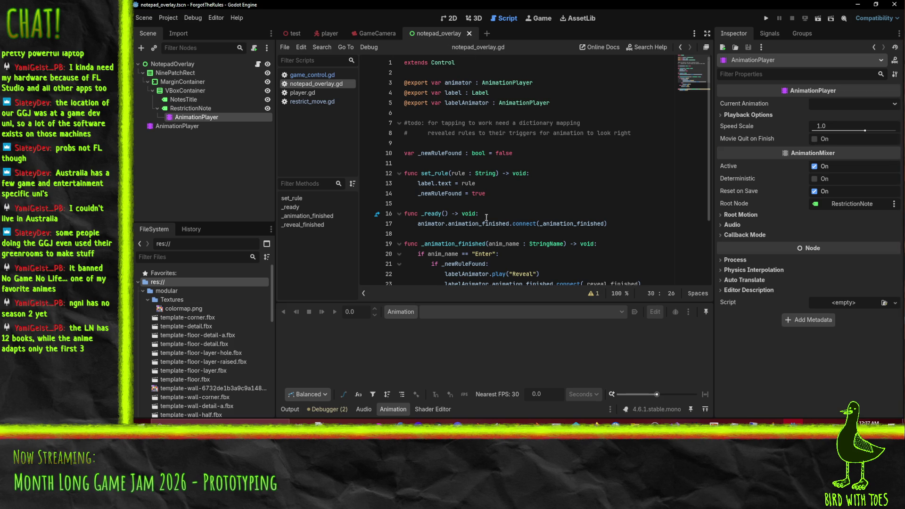
{"action": "scroll", "coordinate": [490, 217], "scroll_direction": "down", "scroll_amount": 3}
{"action": "scroll", "coordinate": [495, 280], "scroll_direction": "up", "scroll_amount": 1}
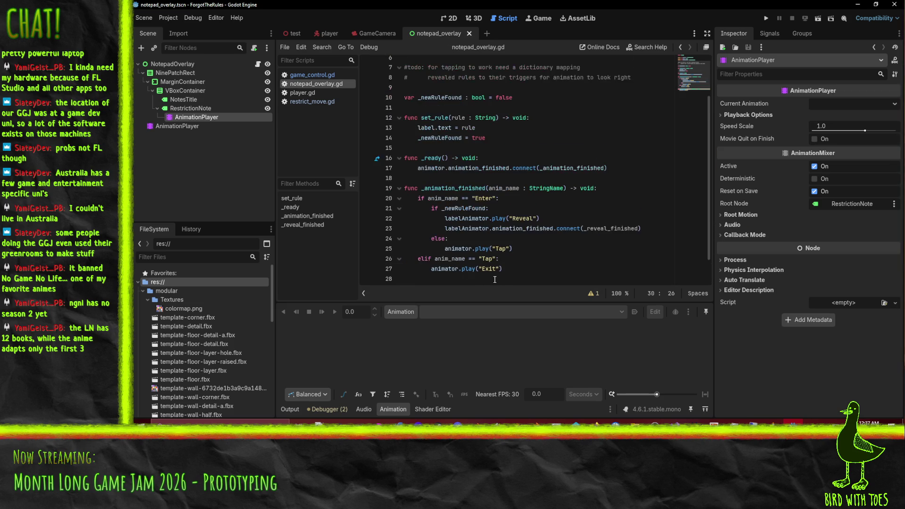
{"action": "scroll", "coordinate": [495, 279], "scroll_direction": "down", "scroll_amount": 1}
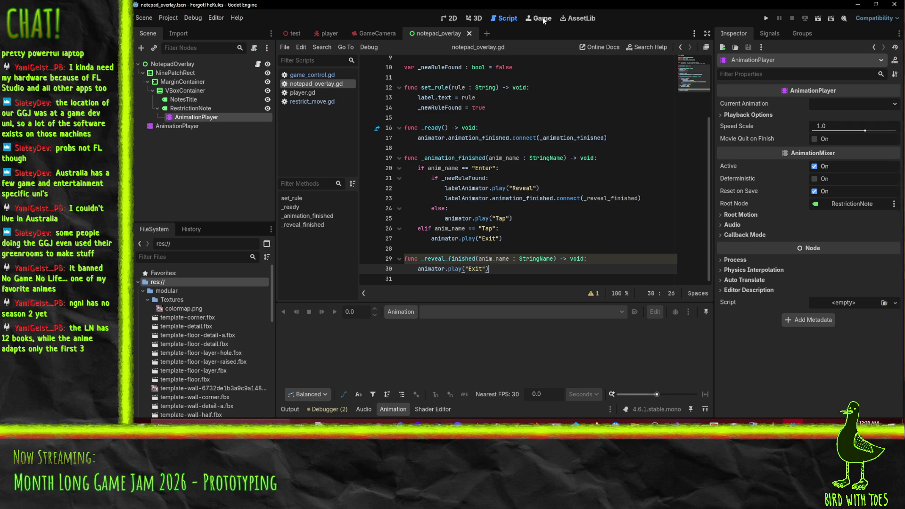
{"action": "left_click", "coordinate": [474, 17]}
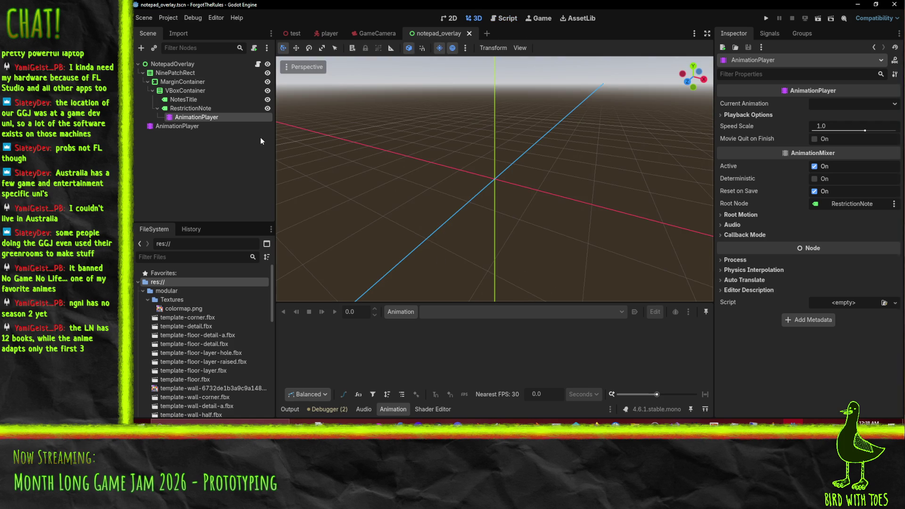
Step: In the 2D workspace, create a new 1.0 s animation named Reveal
{"action": "left_click", "coordinate": [447, 18]}
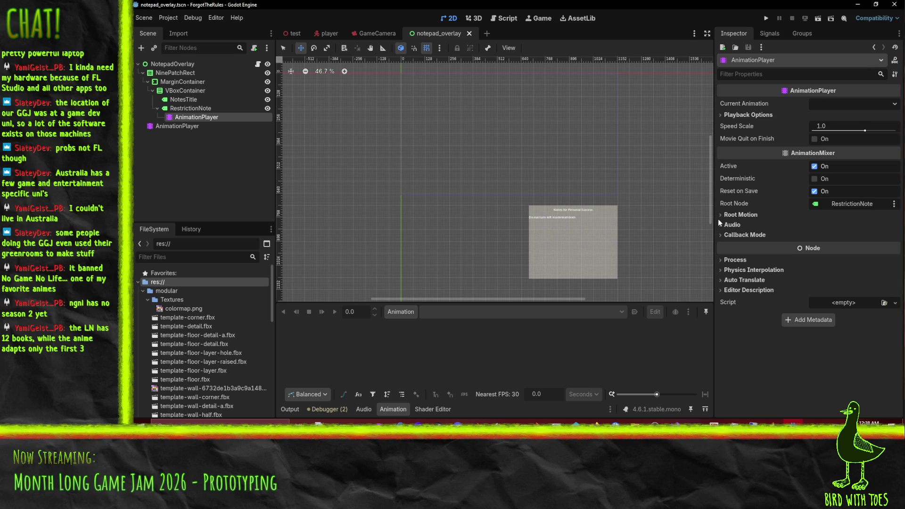
{"action": "left_click", "coordinate": [401, 312]}
{"action": "left_click", "coordinate": [410, 327]}
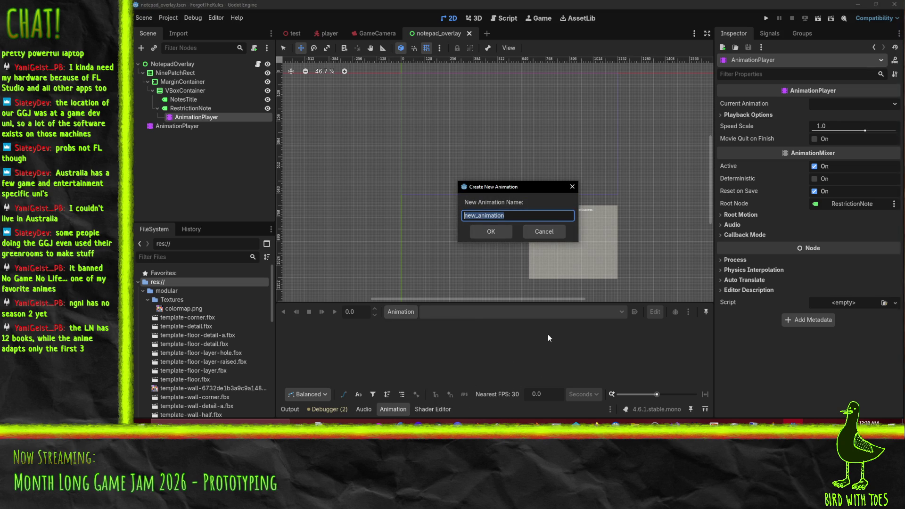
{"action": "type", "text": "Reveal"}
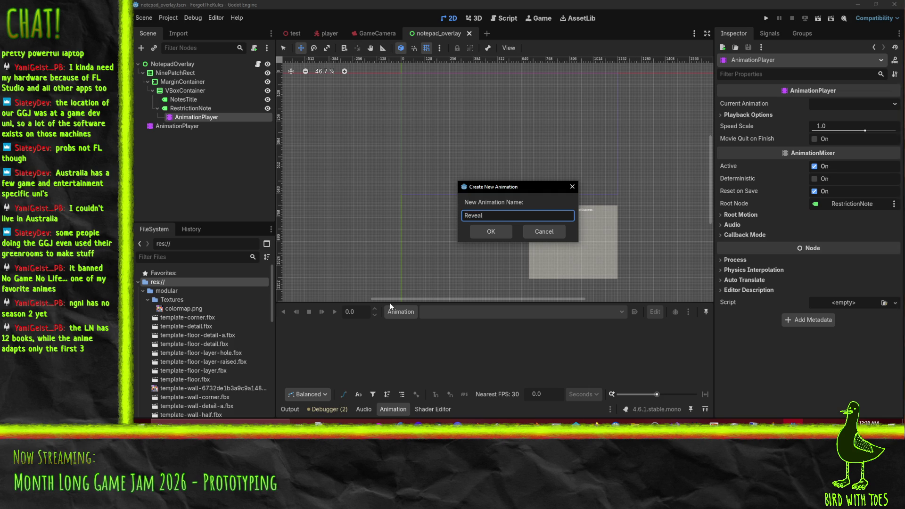
{"action": "left_click", "coordinate": [489, 232]}
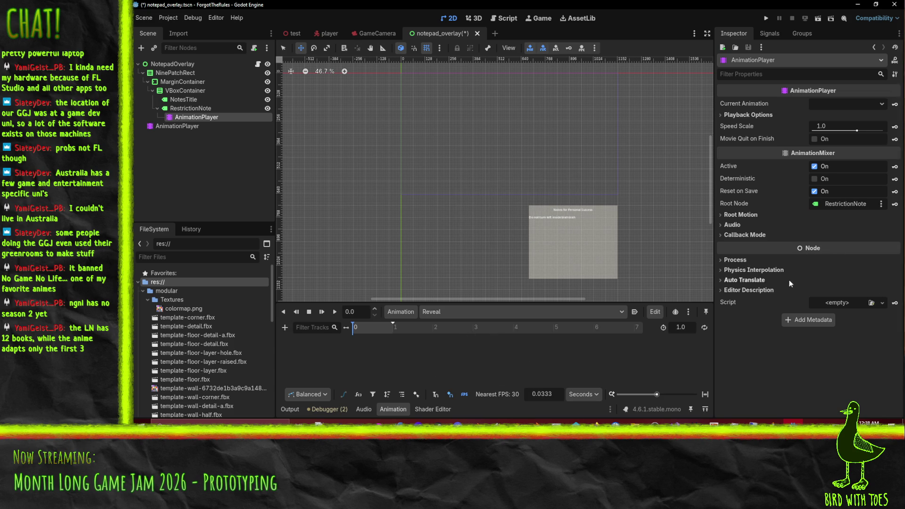
{"action": "left_click", "coordinate": [736, 259]}
{"action": "left_click", "coordinate": [736, 260]}
{"action": "left_click", "coordinate": [198, 108]}
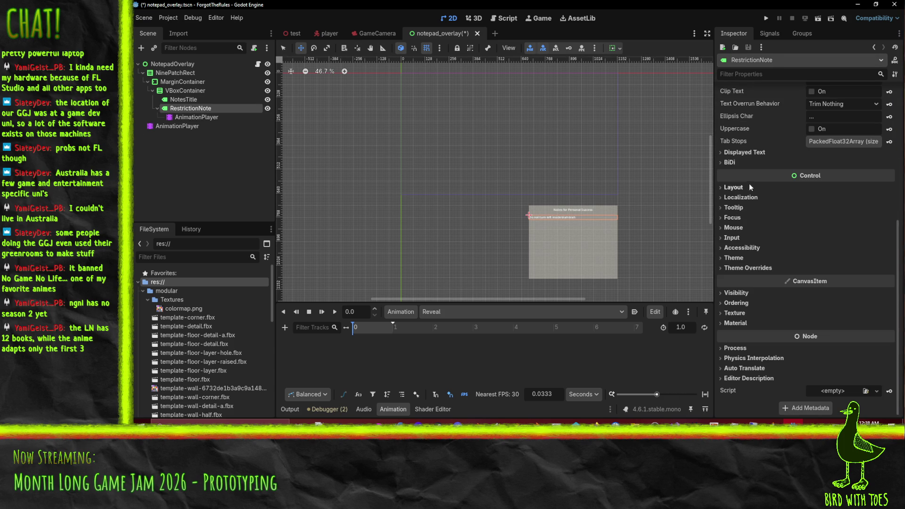
Step: Key RestrictionNote's Modulate as transparent white ffffff00 at 0 s in Reveal
{"action": "left_click", "coordinate": [743, 293]}
{"action": "scroll", "coordinate": [754, 278], "scroll_direction": "down", "scroll_amount": 3}
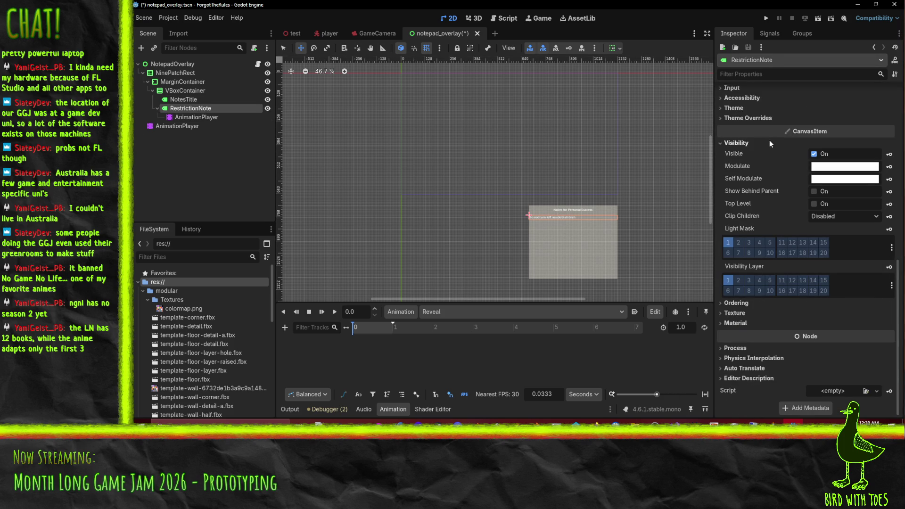
{"action": "left_click", "coordinate": [863, 170]}
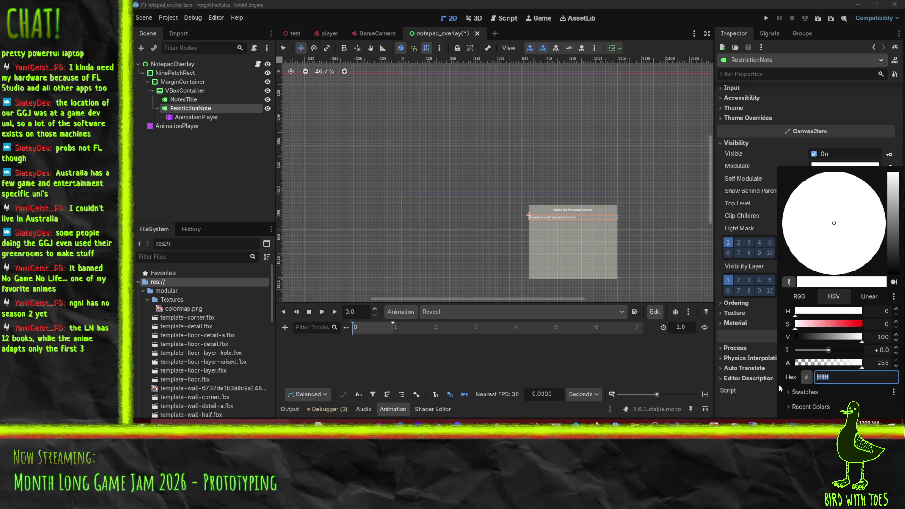
{"action": "left_click", "coordinate": [754, 338]}
{"action": "left_click", "coordinate": [890, 168]}
{"action": "left_click", "coordinate": [484, 240]}
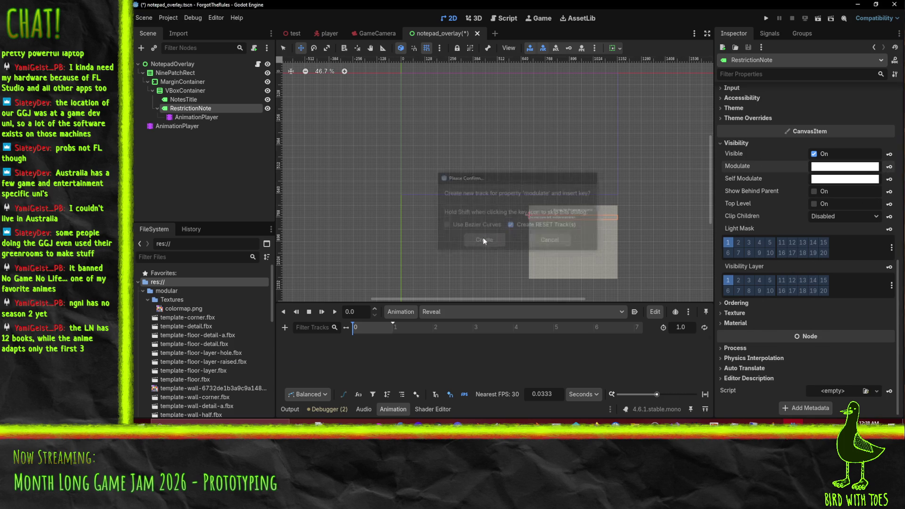
{"action": "left_click", "coordinate": [844, 166]}
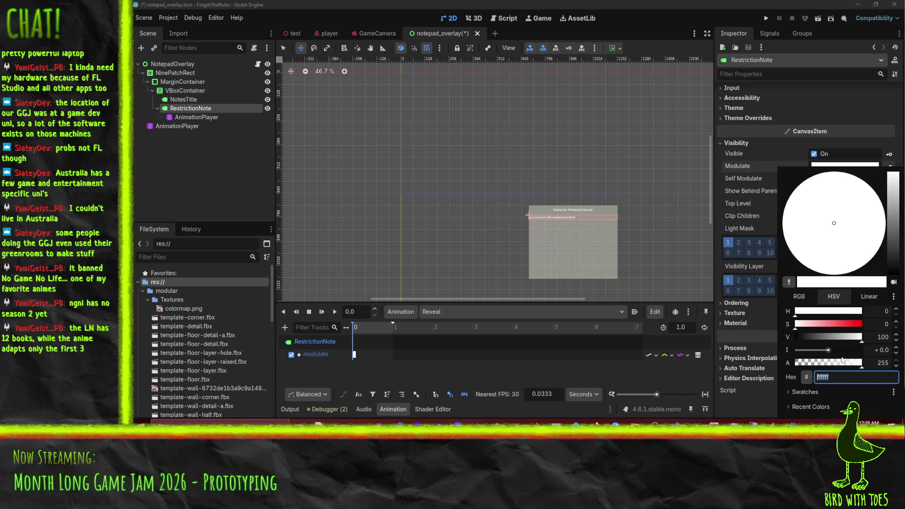
{"action": "type", "text": "ffffff00"}
{"action": "left_click", "coordinate": [762, 226]}
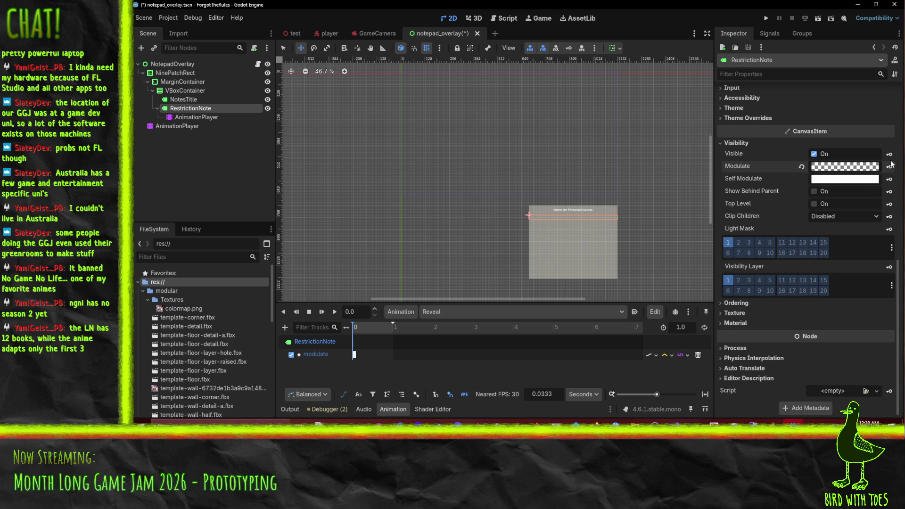
Step: Key opaque white Modulate at 1.0 s, set Cubic interpolation, and preview Reveal
{"action": "left_click", "coordinate": [393, 327]}
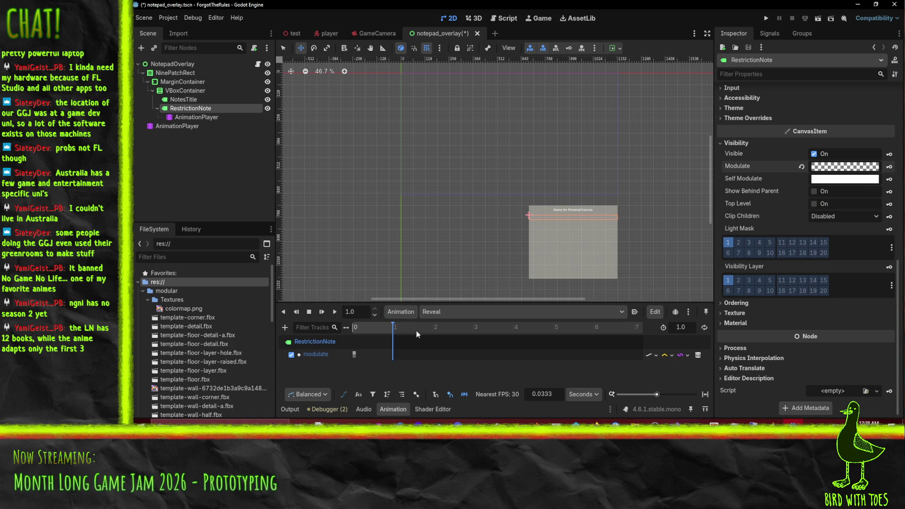
{"action": "left_click", "coordinate": [802, 166]}
{"action": "left_click", "coordinate": [889, 167]}
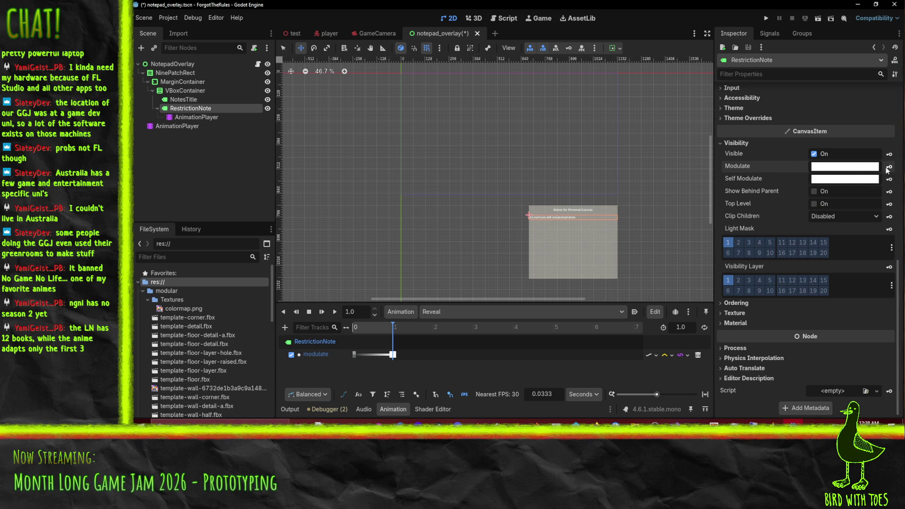
{"action": "left_click", "coordinate": [672, 355]}
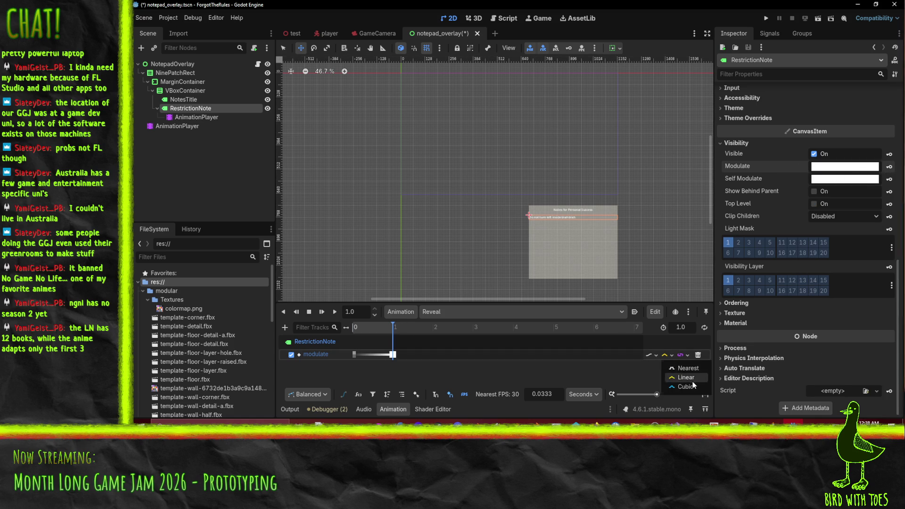
{"action": "left_click", "coordinate": [682, 386]}
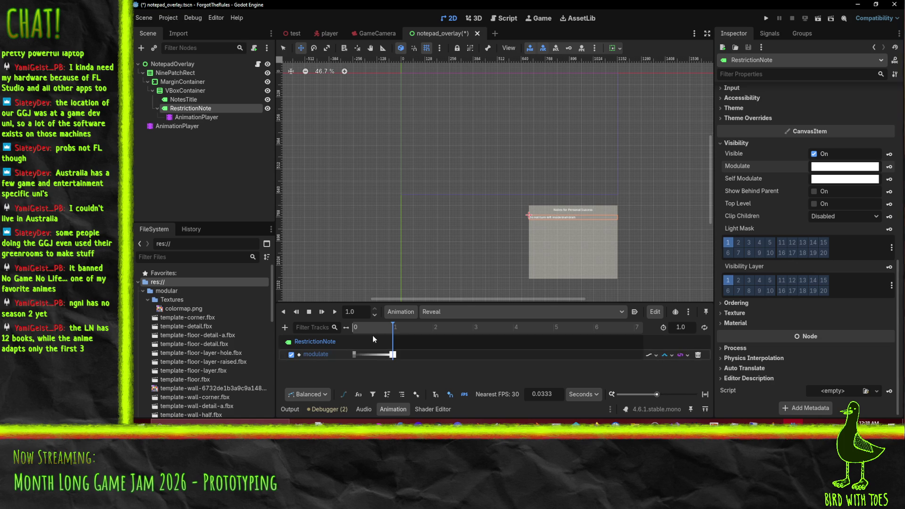
{"action": "left_click", "coordinate": [335, 312]}
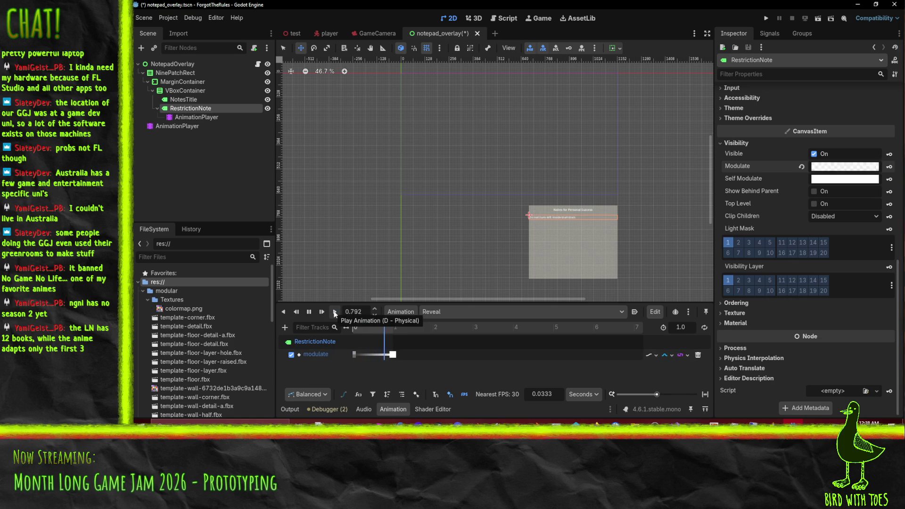
Step: Recentre and zoom the canvas on the note, then select MarginContainer in the Scene tree
{"action": "left_click_drag", "start_coordinate": [647, 260], "coordinate": [594, 242]}
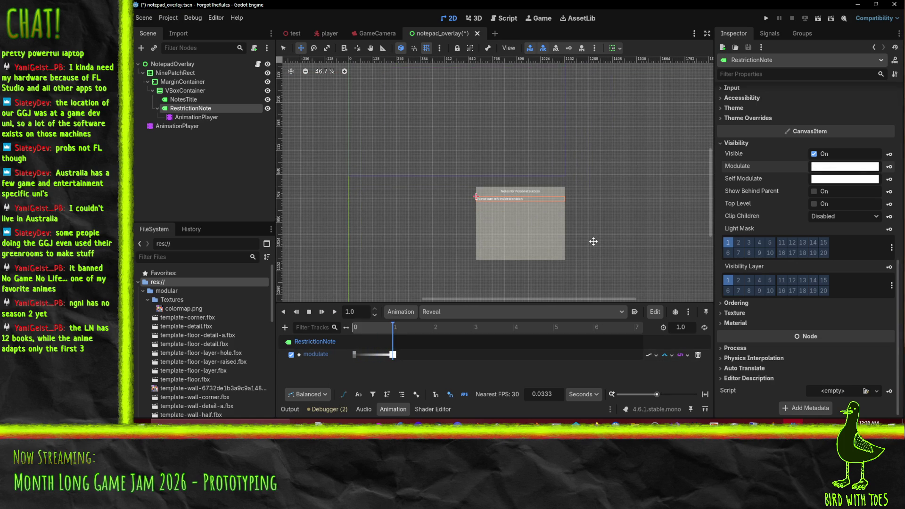
{"action": "scroll", "coordinate": [581, 238], "scroll_direction": "up", "scroll_amount": 7}
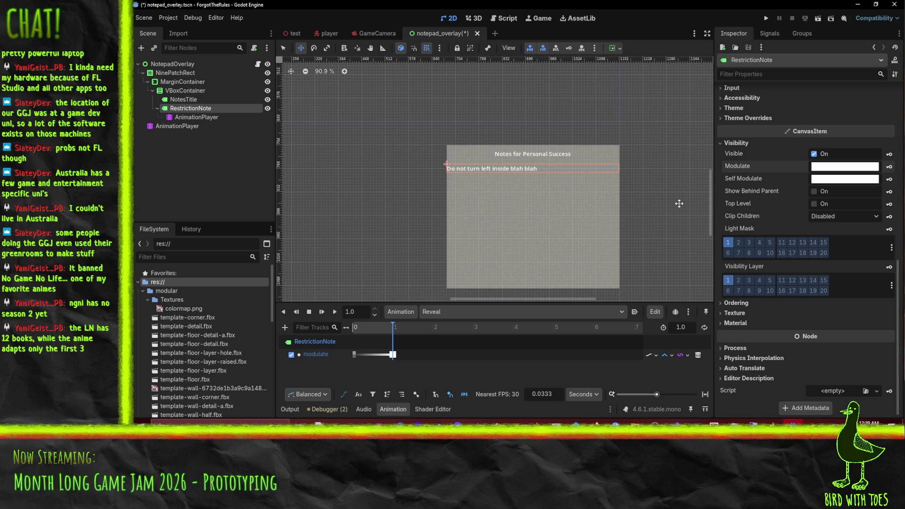
{"action": "left_click", "coordinate": [182, 81]}
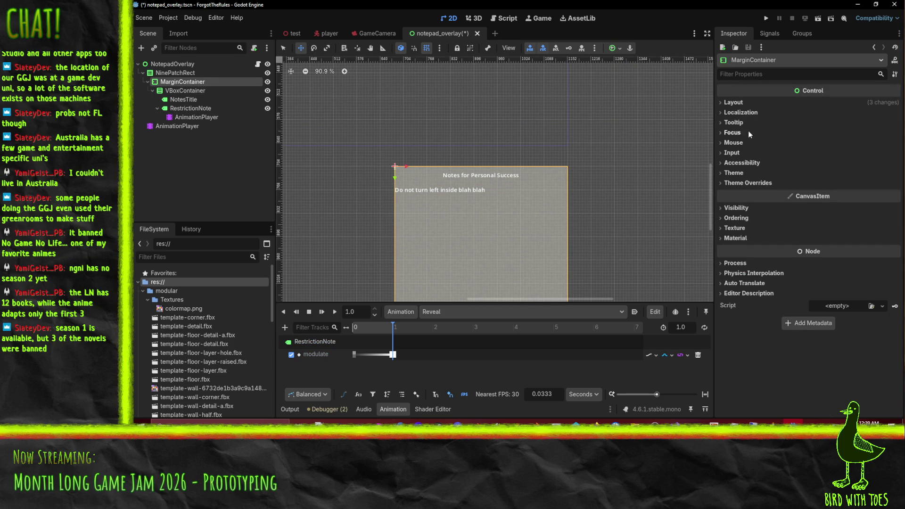
Step: Enable the MarginContainer's Margin Left and Margin Right constant overrides at 10
{"action": "left_click", "coordinate": [734, 112]}
{"action": "left_click", "coordinate": [733, 103]}
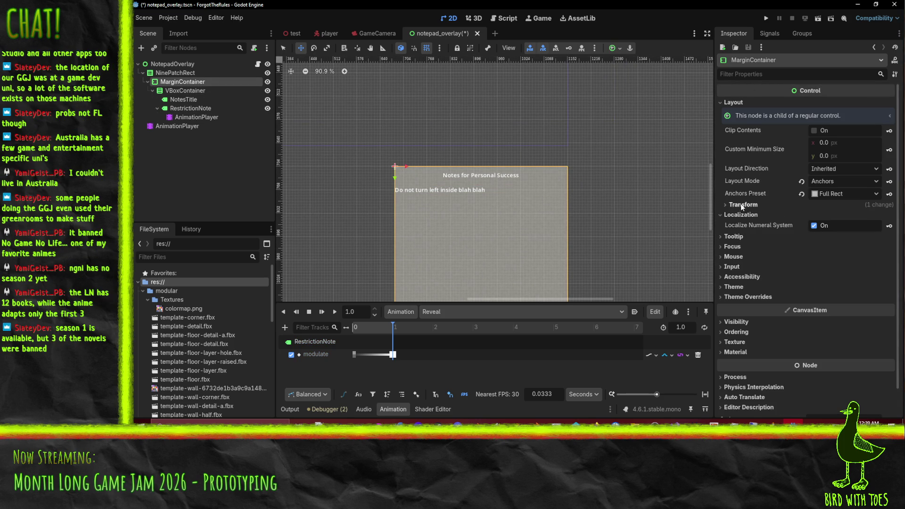
{"action": "left_click", "coordinate": [748, 297]}
{"action": "scroll", "coordinate": [755, 290], "scroll_direction": "down", "scroll_amount": 2}
{"action": "left_click", "coordinate": [740, 268]}
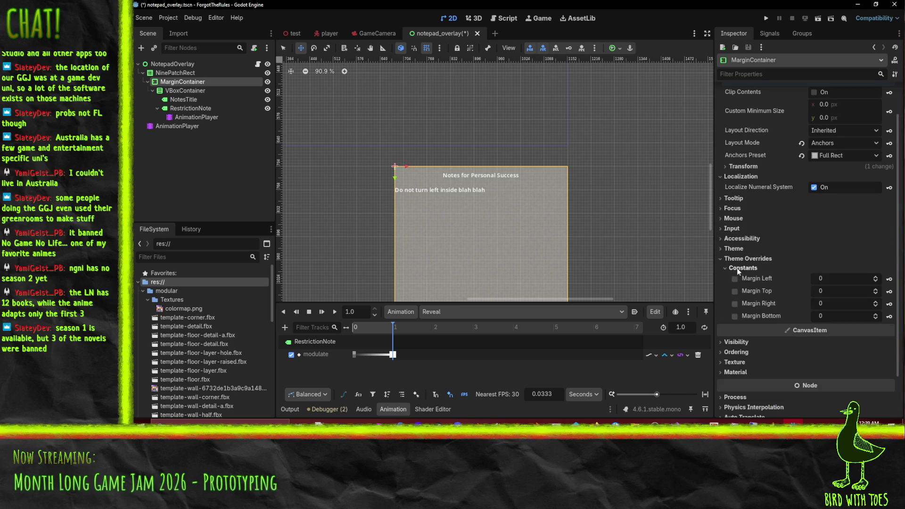
{"action": "left_click", "coordinate": [735, 279]}
{"action": "mouse_move", "coordinate": [856, 279]}
{"action": "left_mouse_down"}
{"action": "mouse_move", "coordinate": [870, 278]}
{"action": "mouse_move", "coordinate": [834, 291]}
{"action": "mouse_move", "coordinate": [853, 304]}
{"action": "mouse_move", "coordinate": [845, 316]}
{"action": "mouse_move", "coordinate": [859, 316]}
{"action": "mouse_move", "coordinate": [806, 319]}
{"action": "left_mouse_up"}
Step: Revert the Margin Bottom override and save the notepad_overlay scene
{"action": "scroll", "coordinate": [512, 209], "scroll_direction": "down", "scroll_amount": 3}
{"action": "left_click", "coordinate": [805, 316]}
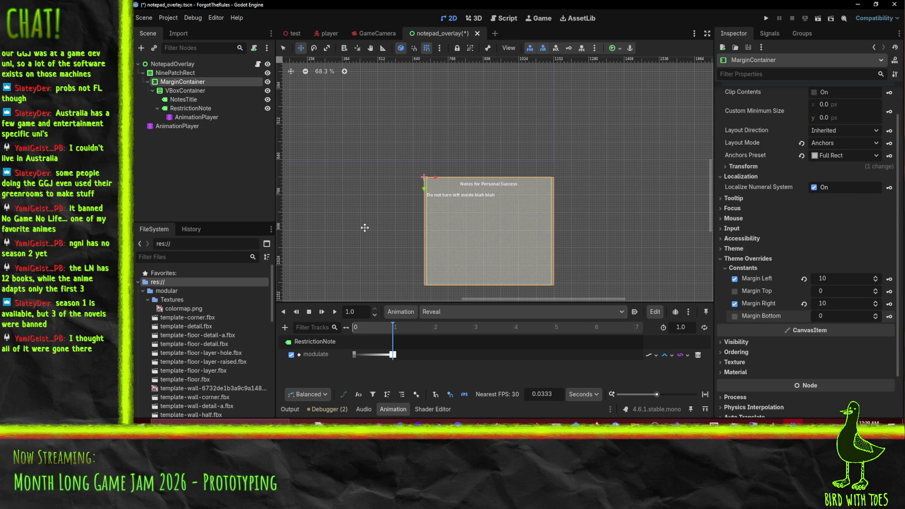
{"action": "key", "text": "ctrl+s"}
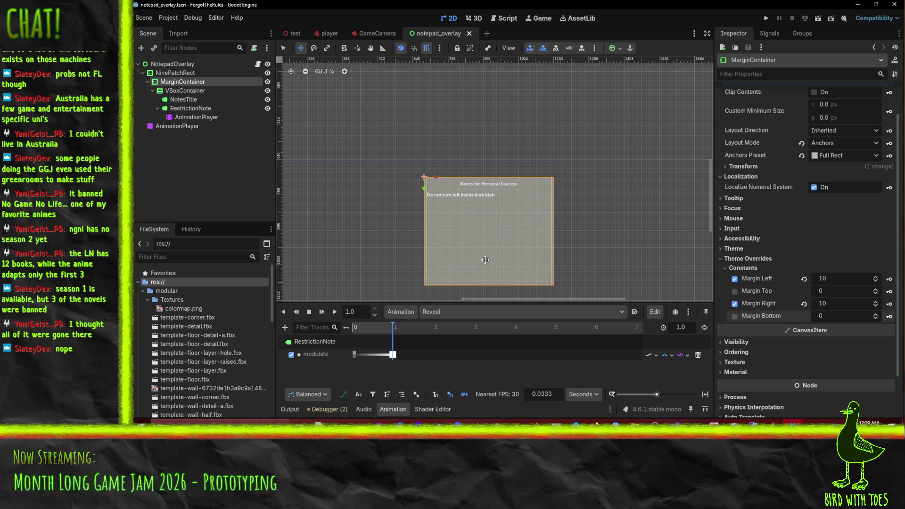
{"action": "scroll", "coordinate": [485, 258], "scroll_direction": "up", "scroll_amount": 2}
{"action": "scroll", "coordinate": [473, 199], "scroll_direction": "down", "scroll_amount": 2}
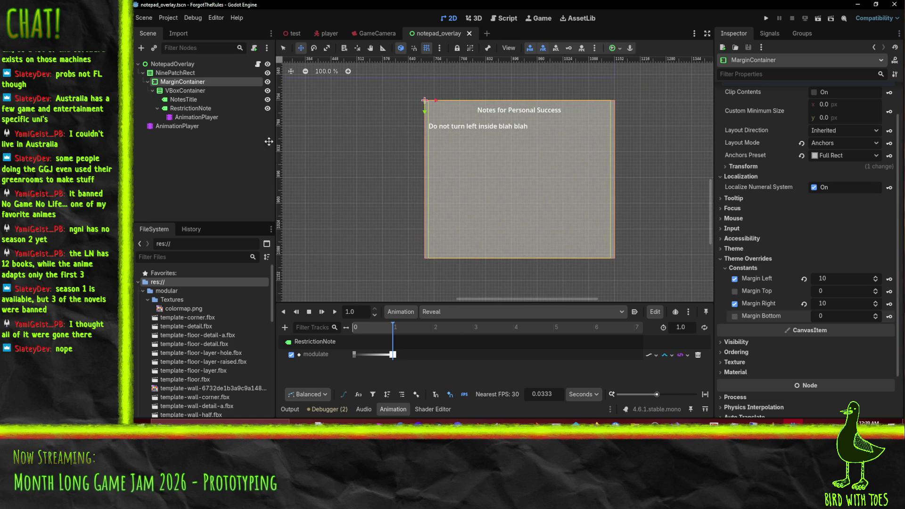
{"action": "left_click", "coordinate": [183, 100]}
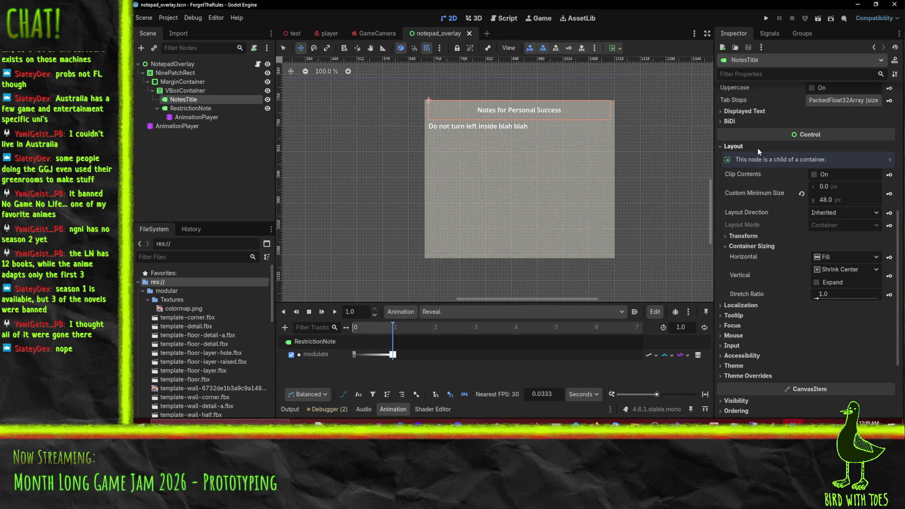
Step: Set the NotesTitle label's Font Size override to 24 and save the scene
{"action": "left_click", "coordinate": [769, 375]}
{"action": "scroll", "coordinate": [769, 372], "scroll_direction": "down", "scroll_amount": 3}
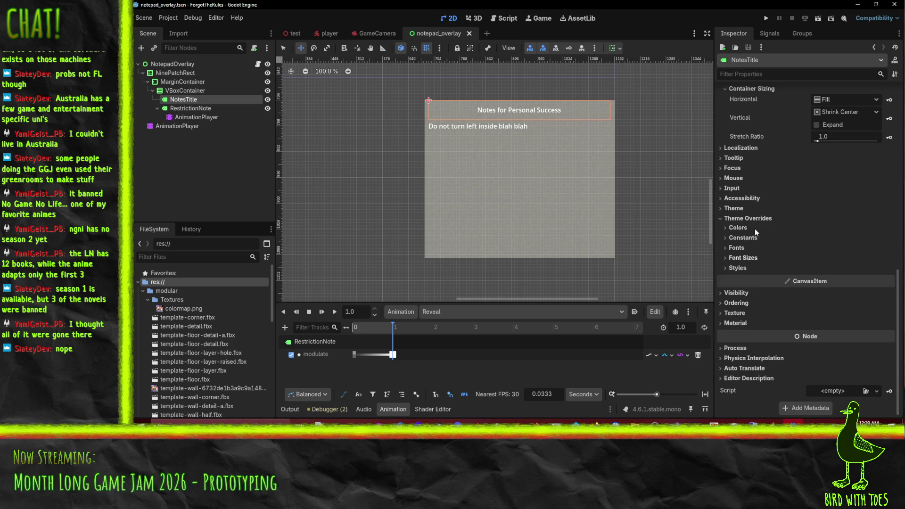
{"action": "left_click", "coordinate": [741, 248]}
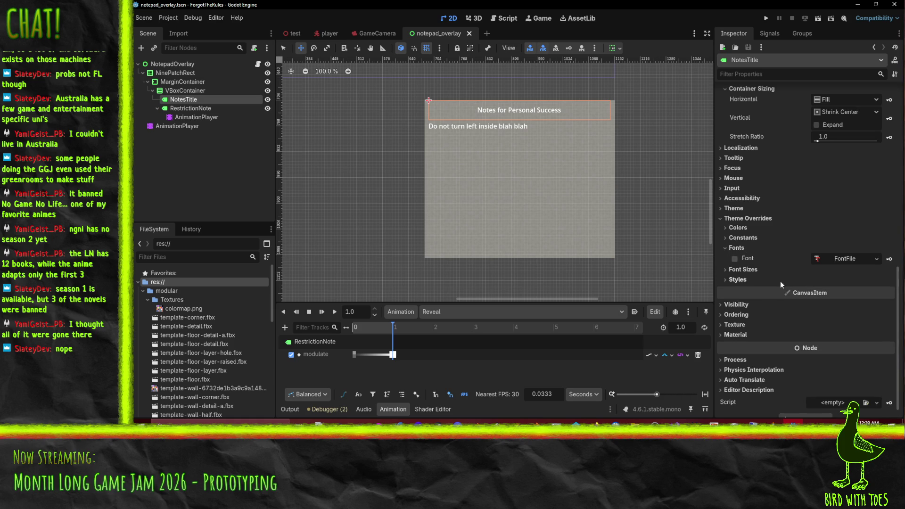
{"action": "left_click", "coordinate": [744, 269]}
{"action": "left_click", "coordinate": [828, 281]}
{"action": "type", "text": "20"}
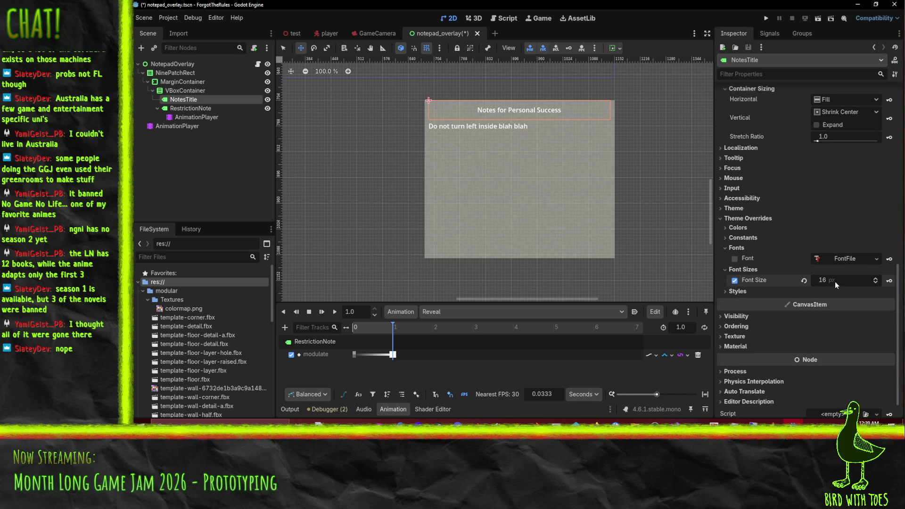
{"action": "key", "text": "Return"}
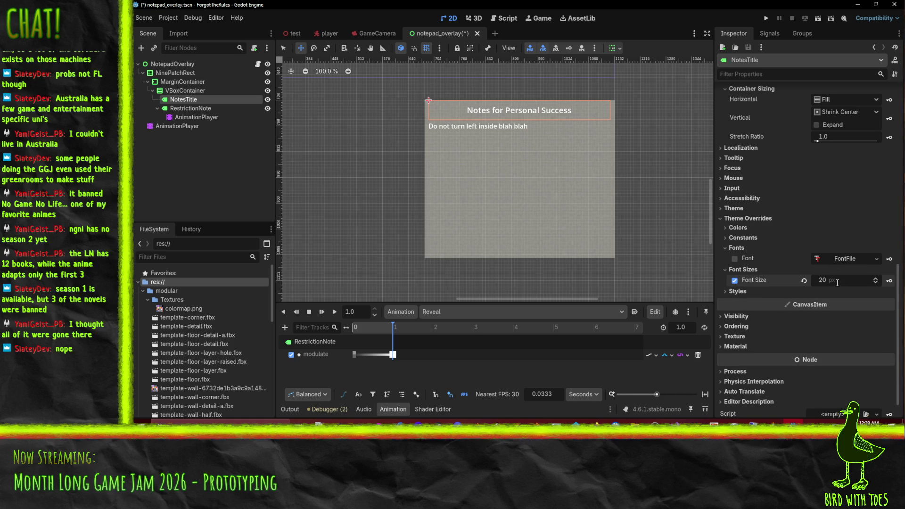
{"action": "type", "text": "24"}
{"action": "key", "text": "Return"}
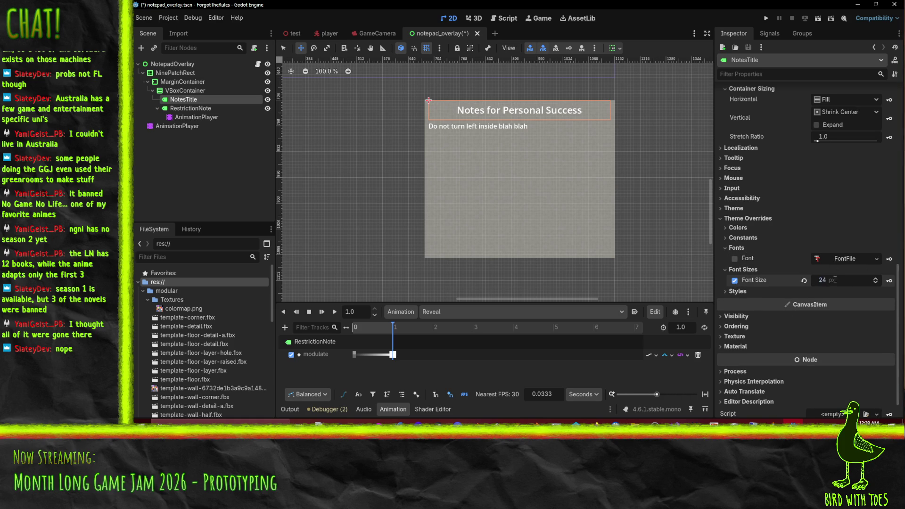
{"action": "key", "text": "ctrl+s"}
{"action": "scroll", "coordinate": [468, 211], "scroll_direction": "down", "scroll_amount": 2}
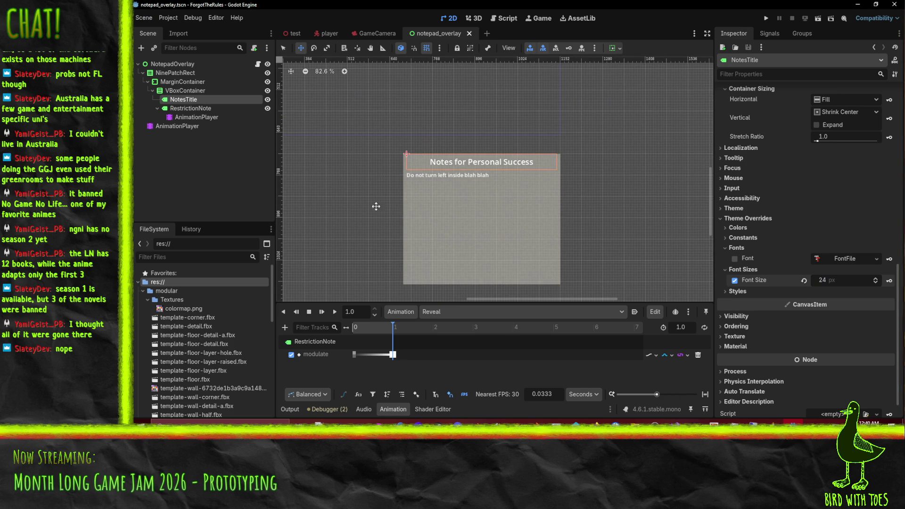
{"action": "scroll", "coordinate": [430, 143], "scroll_direction": "left", "scroll_amount": 1}
{"action": "scroll", "coordinate": [430, 143], "scroll_direction": "left", "scroll_amount": 1}
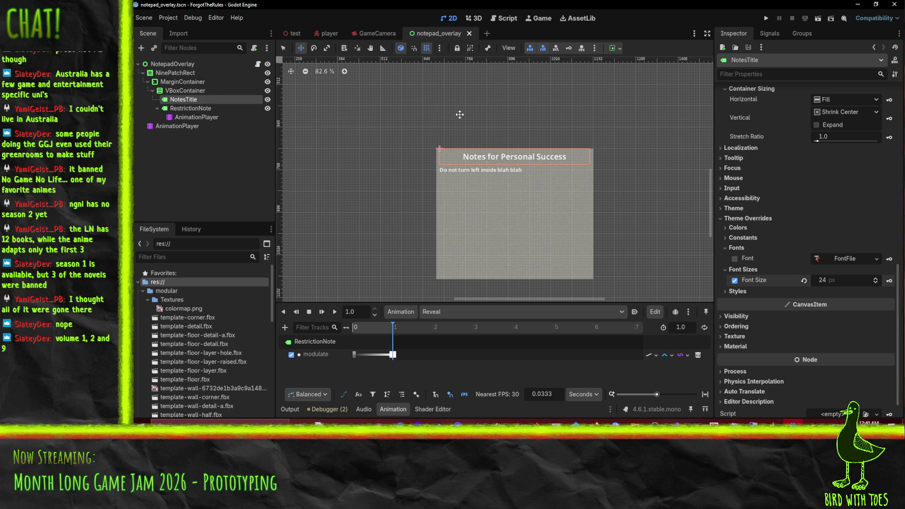
{"action": "left_click", "coordinate": [329, 33]}
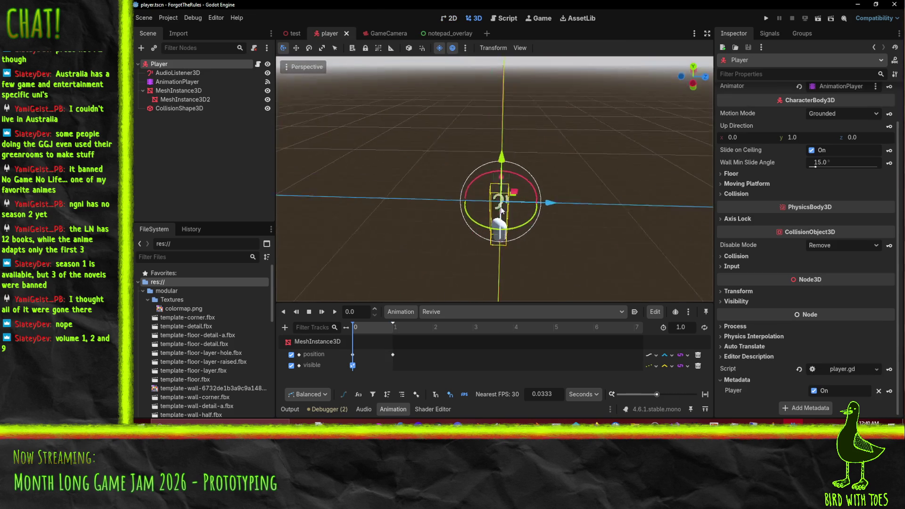
Step: Check the overlay in the test scene, then preview the Exit and Enter animations
{"action": "left_click", "coordinate": [295, 34]}
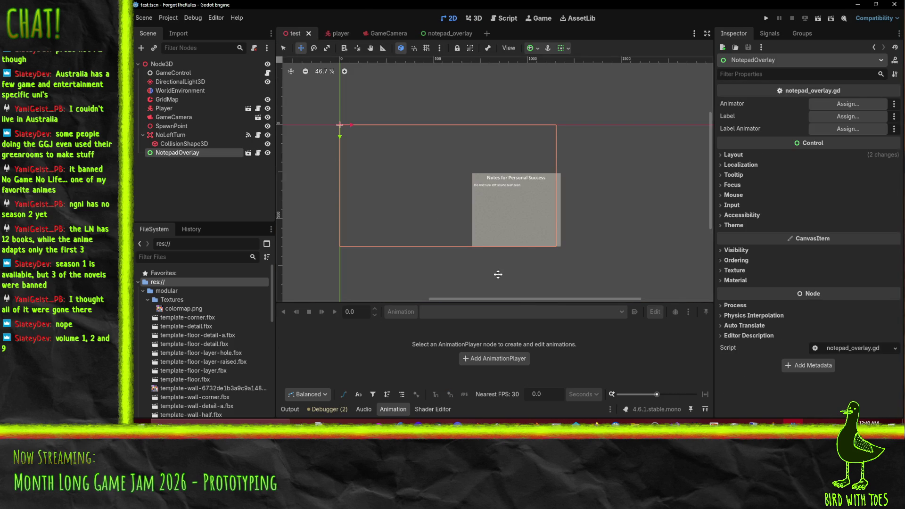
{"action": "mouse_move", "coordinate": [415, 194]}
{"action": "left_mouse_down"}
{"action": "mouse_move", "coordinate": [402, 200]}
{"action": "mouse_move", "coordinate": [444, 177]}
{"action": "left_mouse_up"}
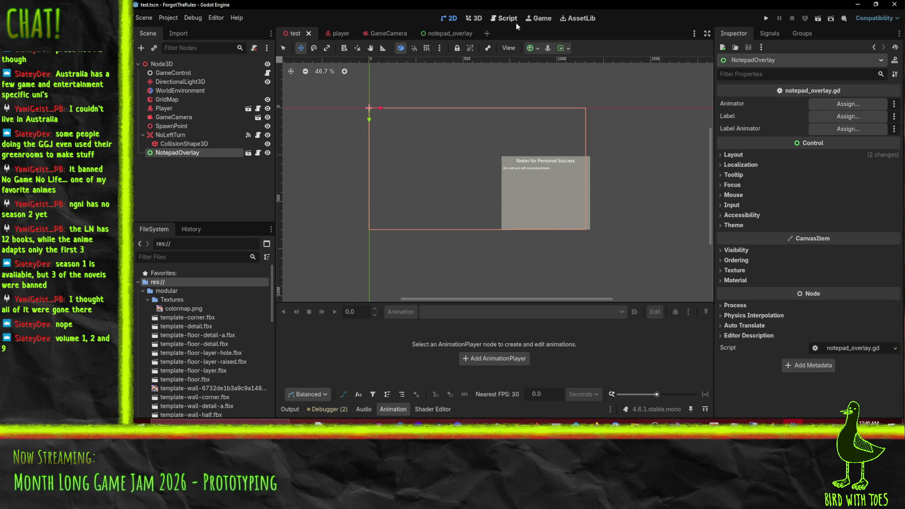
{"action": "left_click", "coordinate": [451, 34]}
{"action": "left_click", "coordinate": [179, 126]}
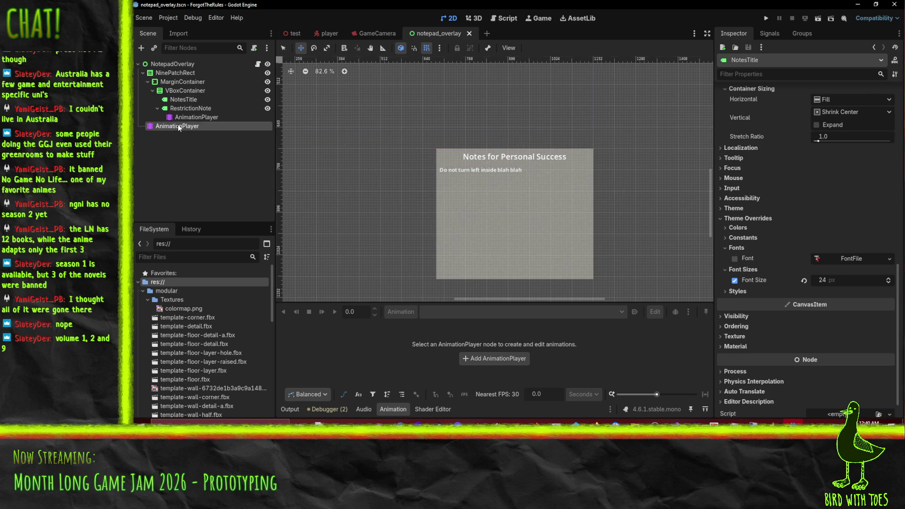
{"action": "left_click", "coordinate": [459, 310]}
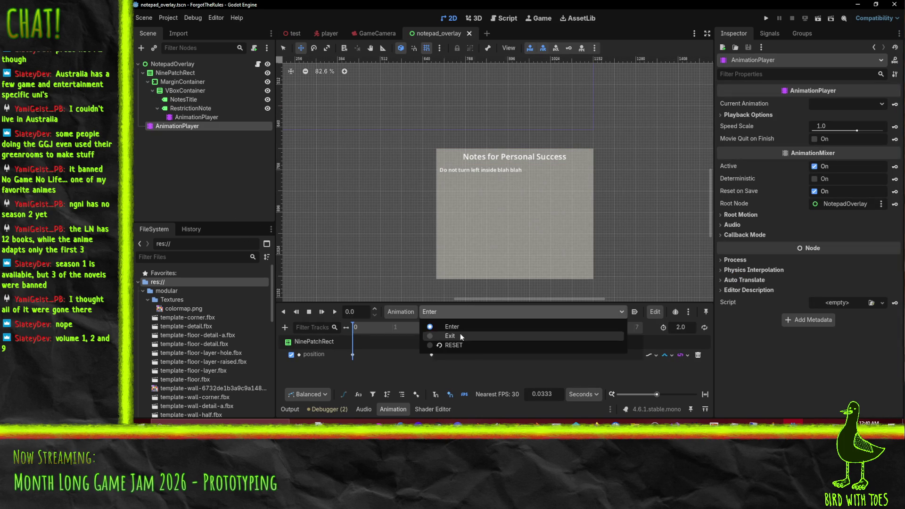
{"action": "left_click", "coordinate": [460, 335]}
{"action": "left_click", "coordinate": [477, 312]}
{"action": "left_click", "coordinate": [486, 326]}
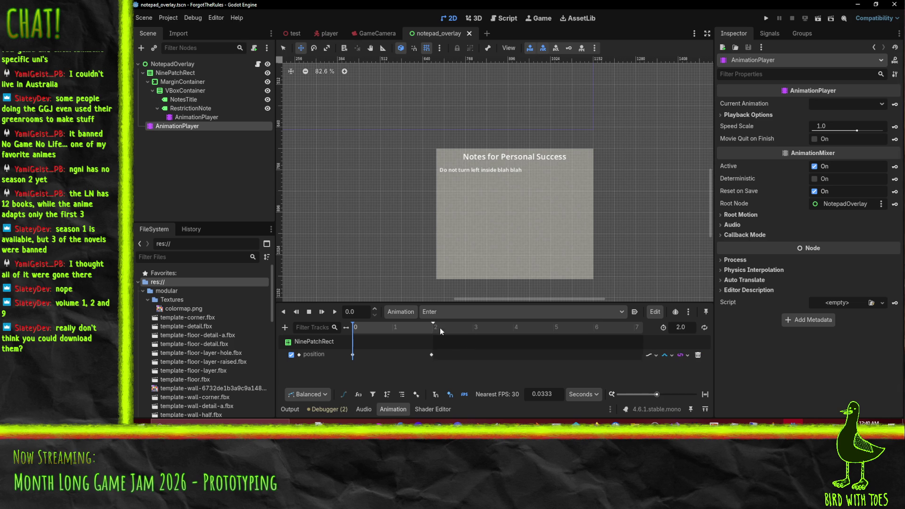
Step: Create a new 'Off' animation set to autoplay on load, then select the NinePatchRect panel
{"action": "left_click", "coordinate": [402, 312]}
{"action": "left_click", "coordinate": [423, 324]}
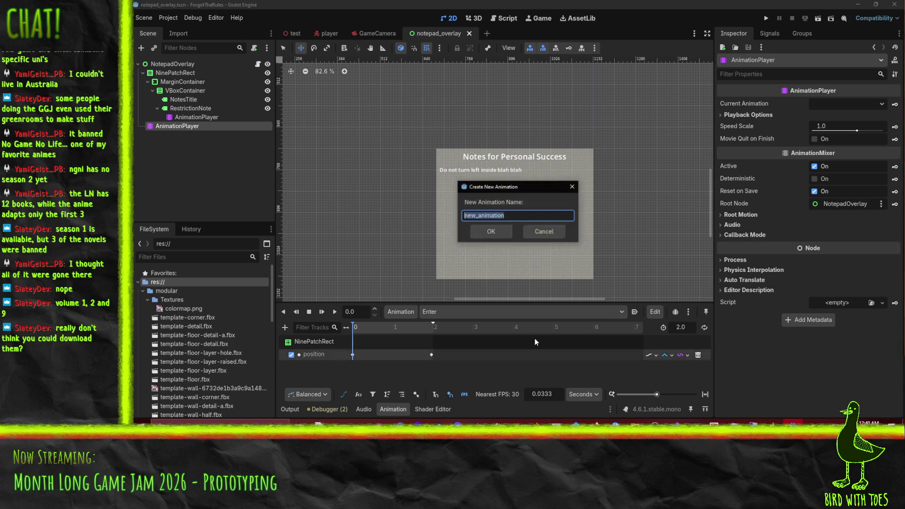
{"action": "type", "text": "Off"}
{"action": "key", "text": "Return"}
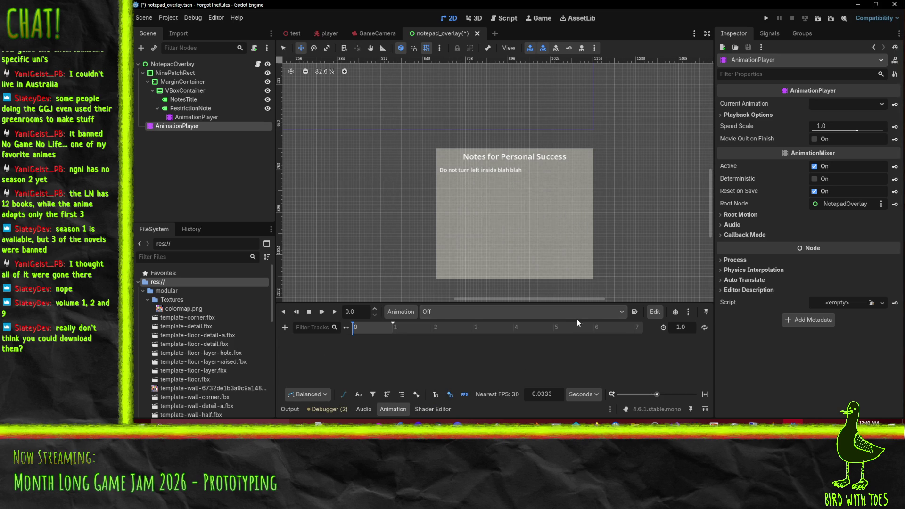
{"action": "left_click", "coordinate": [635, 311]}
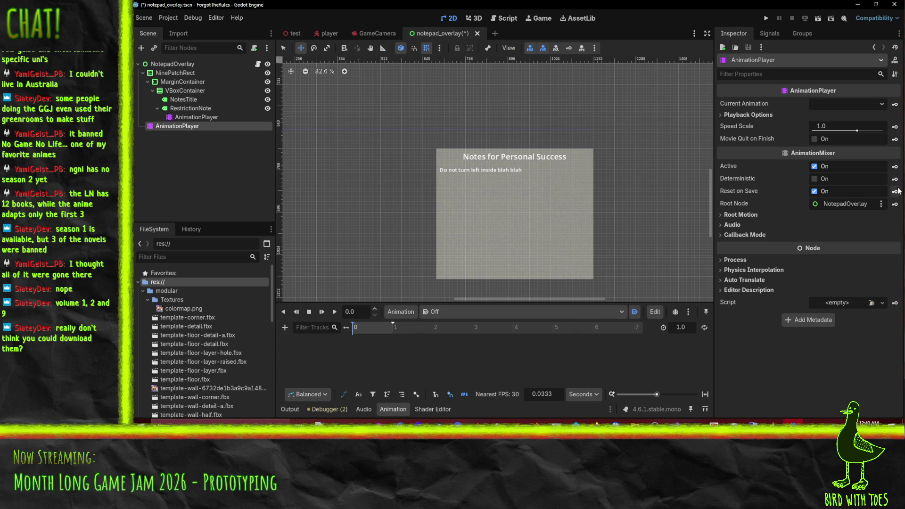
{"action": "left_click", "coordinate": [181, 74]}
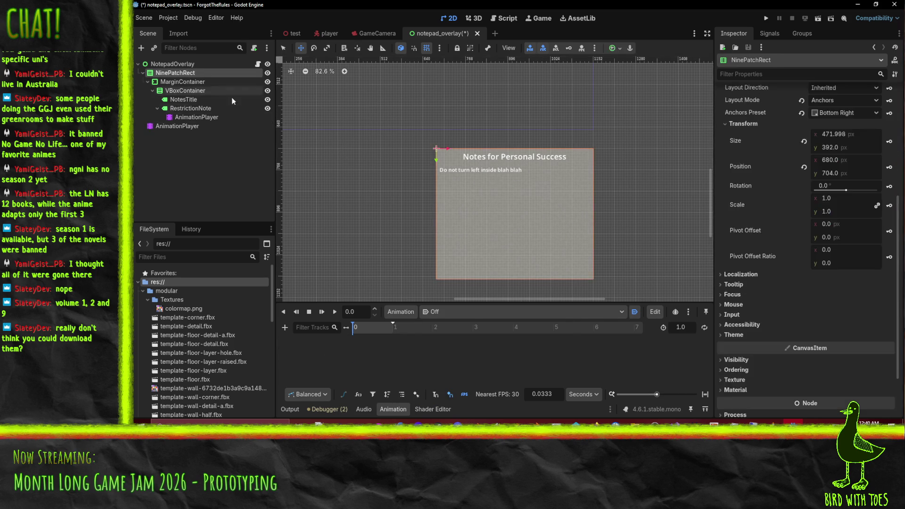
{"action": "scroll", "coordinate": [800, 269], "scroll_direction": "down", "scroll_amount": 3}
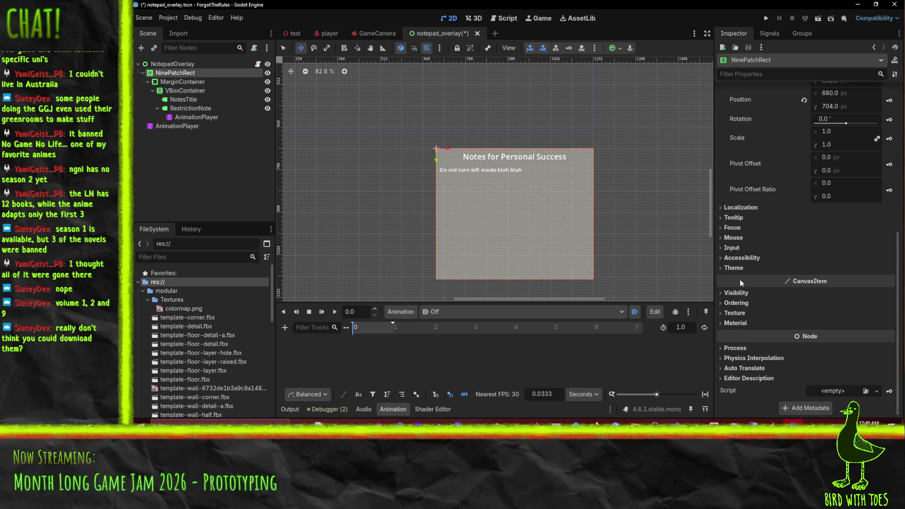
Step: Keyframe NinePatchRect's position (680, 704) at 0 s in the Off animation and save the scene
{"action": "scroll", "coordinate": [737, 209], "scroll_direction": "up", "scroll_amount": 10}
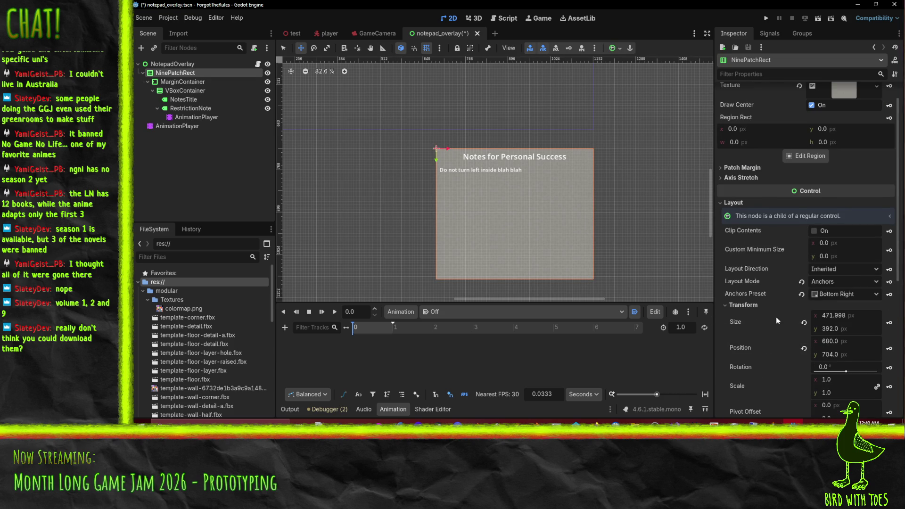
{"action": "scroll", "coordinate": [784, 321], "scroll_direction": "down", "scroll_amount": 4}
{"action": "left_click", "coordinate": [890, 267]}
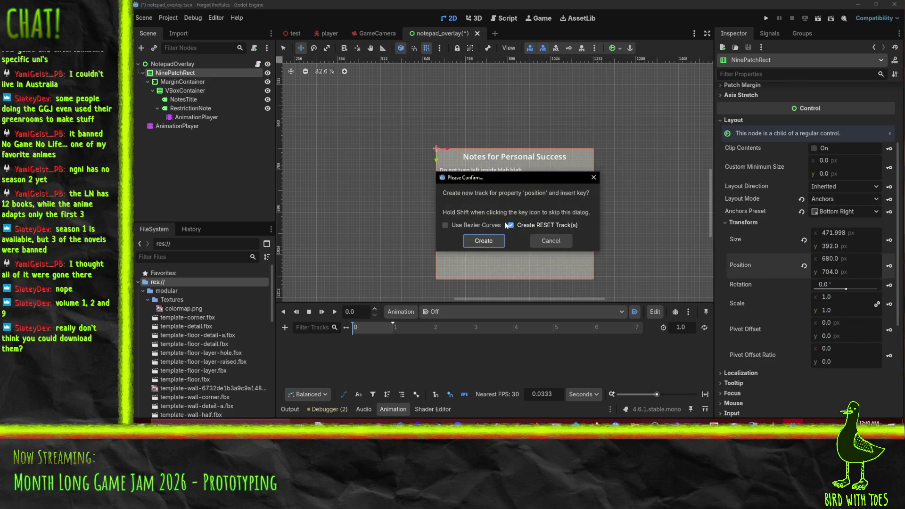
{"action": "left_click", "coordinate": [490, 239]}
{"action": "scroll", "coordinate": [569, 239], "scroll_direction": "down", "scroll_amount": 10}
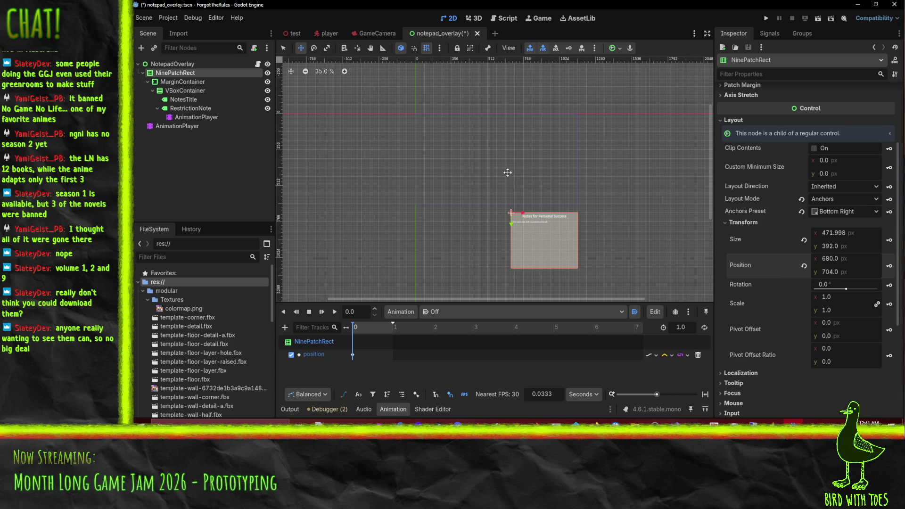
{"action": "left_click_drag", "start_coordinate": [480, 250], "coordinate": [501, 271]}
{"action": "key", "text": "ctrl+s"}
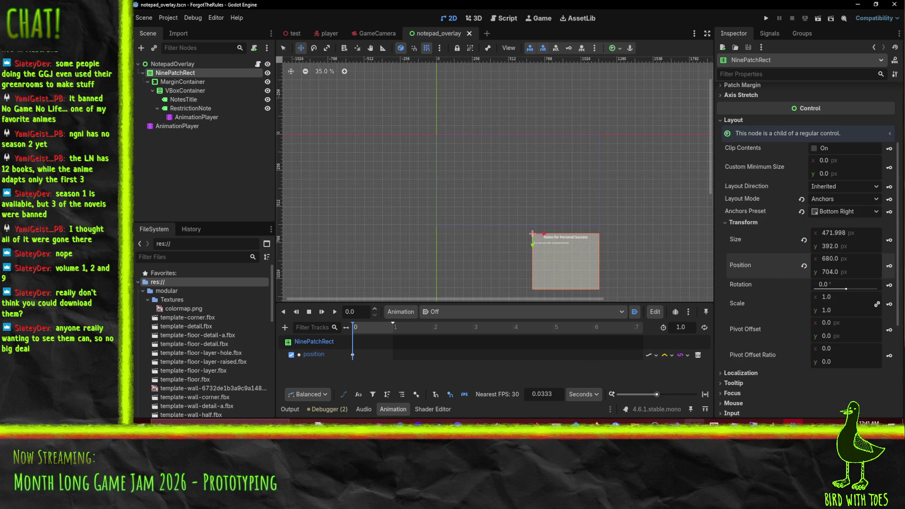
{"action": "left_click", "coordinate": [674, 423]}
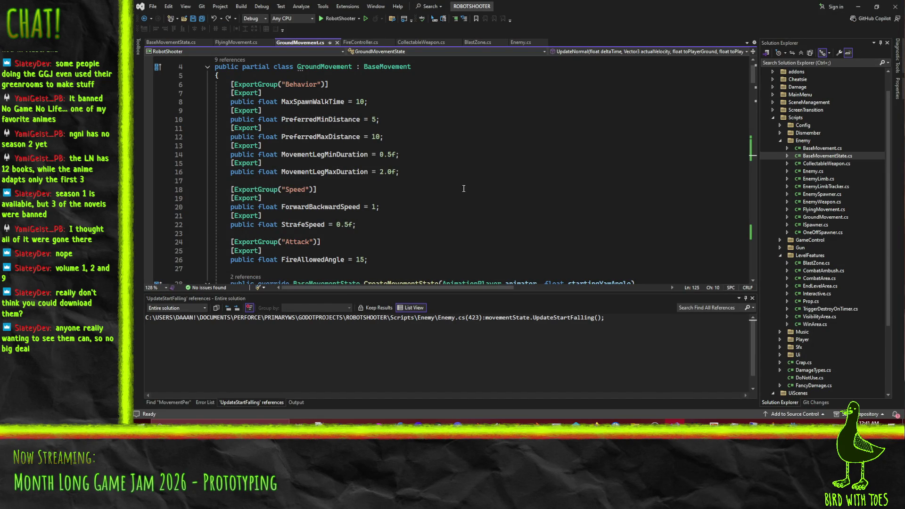
{"action": "key", "text": "alt+Tab"}
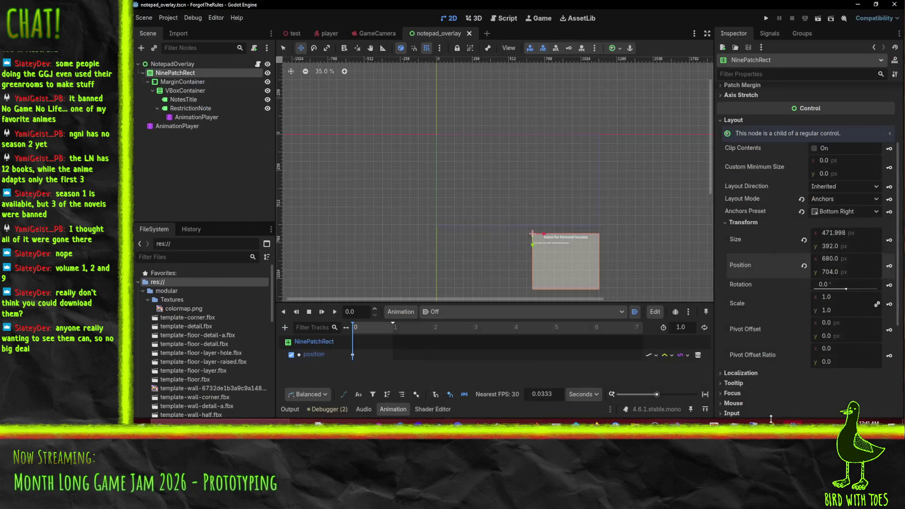
Step: Add an empty display() function after set_rule in notepad_overlay.gd
{"action": "left_click", "coordinate": [505, 18]}
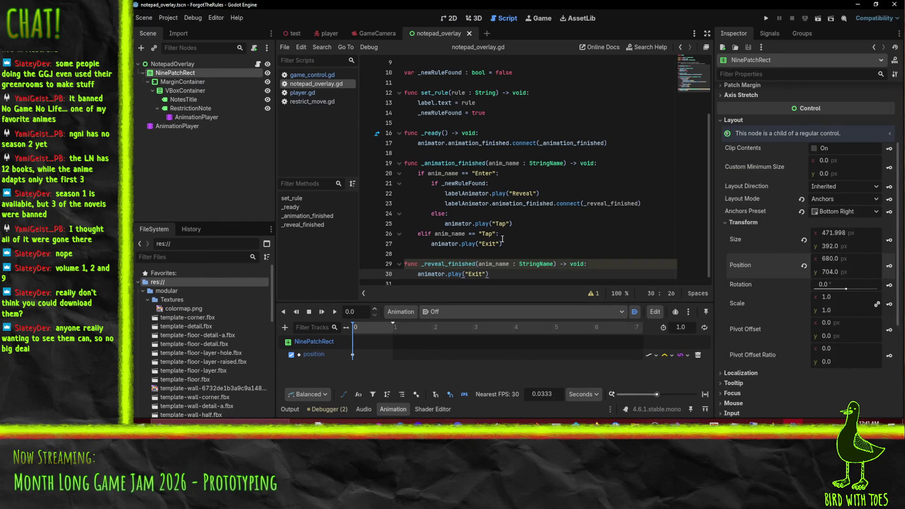
{"action": "scroll", "coordinate": [505, 239], "scroll_direction": "up", "scroll_amount": 1}
{"action": "scroll", "coordinate": [514, 239], "scroll_direction": "down", "scroll_amount": 1}
{"action": "scroll", "coordinate": [515, 240], "scroll_direction": "up", "scroll_amount": 1}
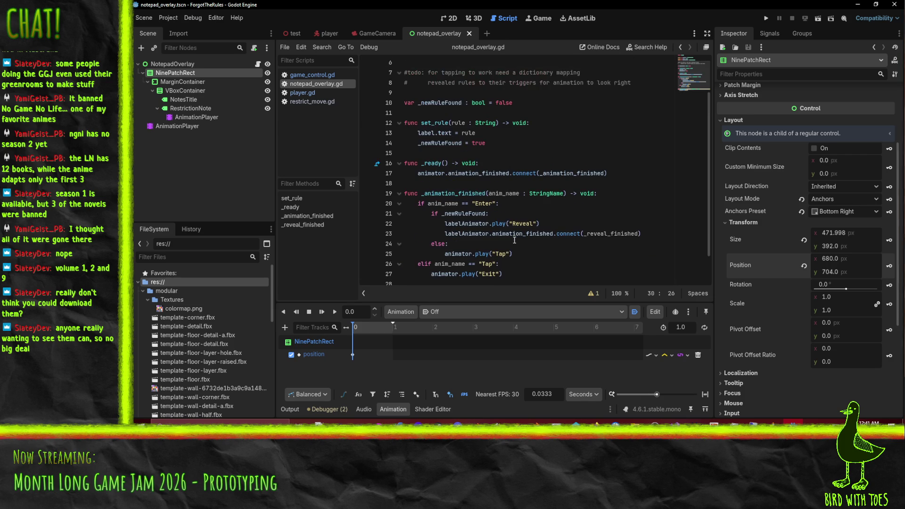
{"action": "left_click", "coordinate": [495, 145]}
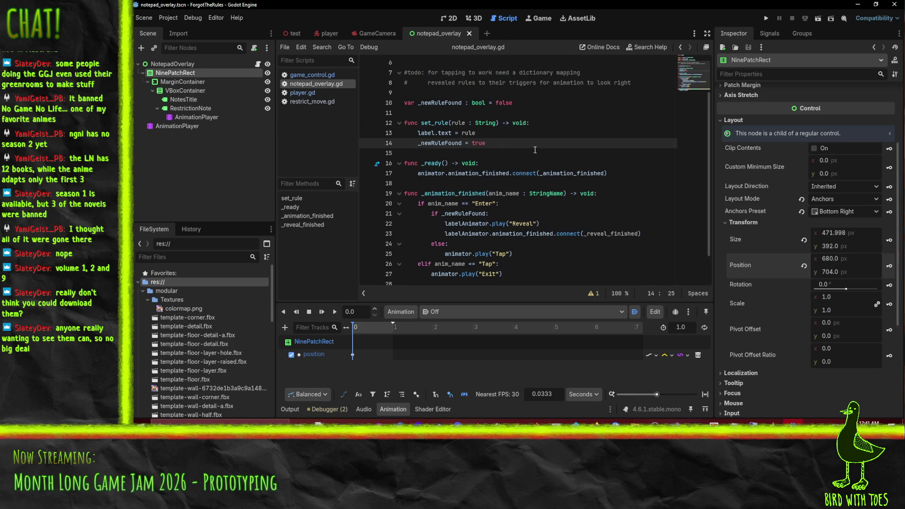
{"action": "key", "text": "Return"}
{"action": "key", "text": "Return"}
{"action": "type", "text": "func displ"}
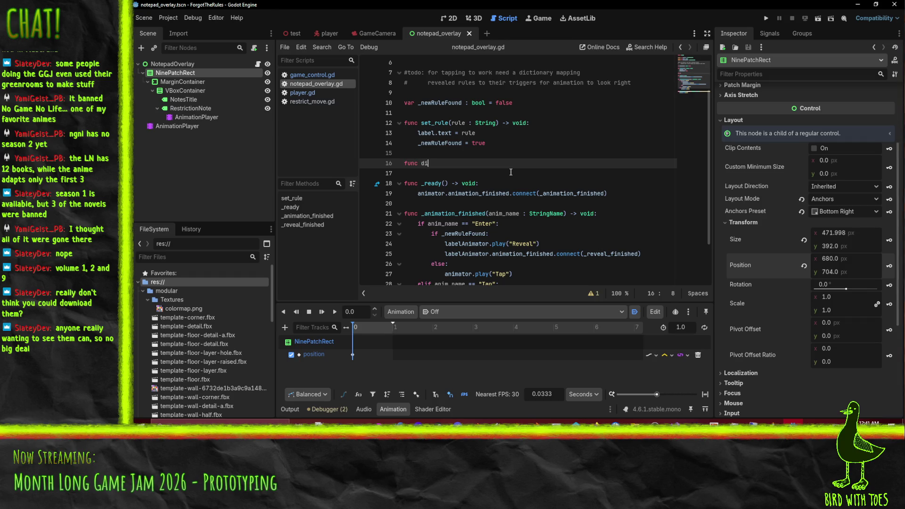
{"action": "type", "text": "a"}
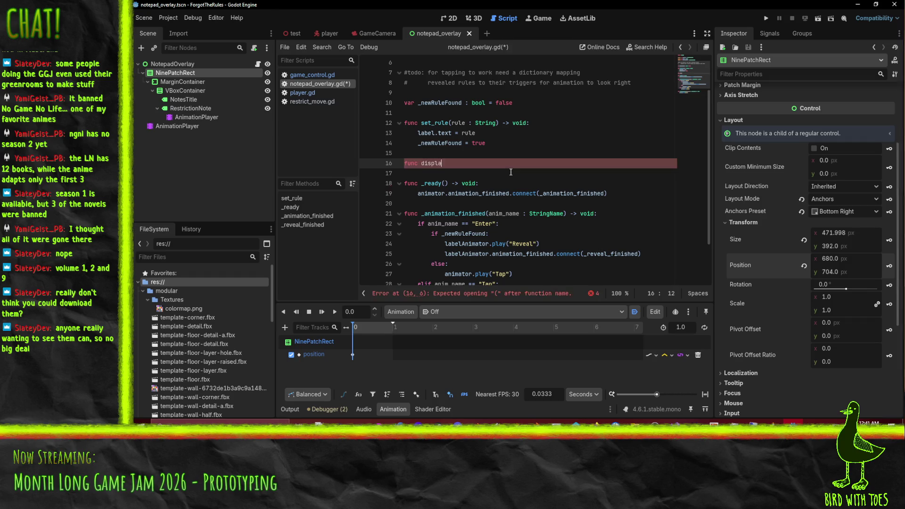
{"action": "type", "text": "y()"}
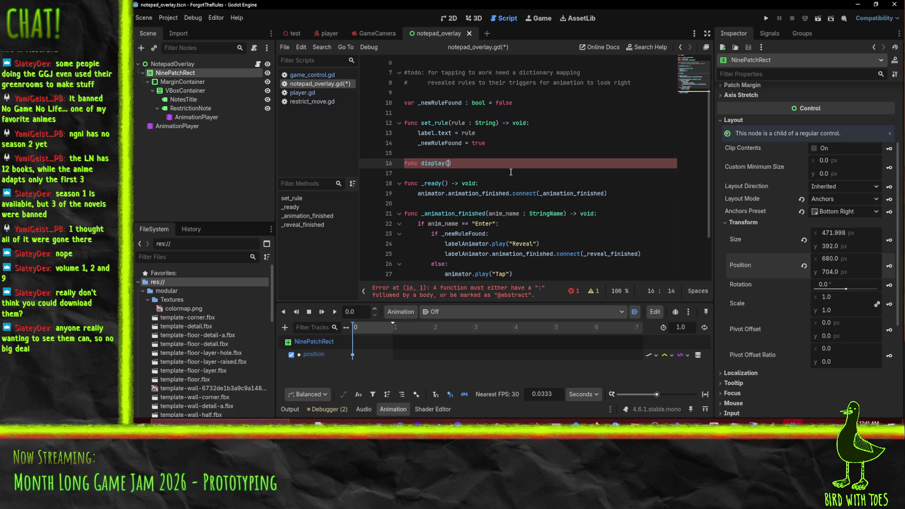
{"action": "type", "text": ":"}
{"action": "key", "text": "Return"}
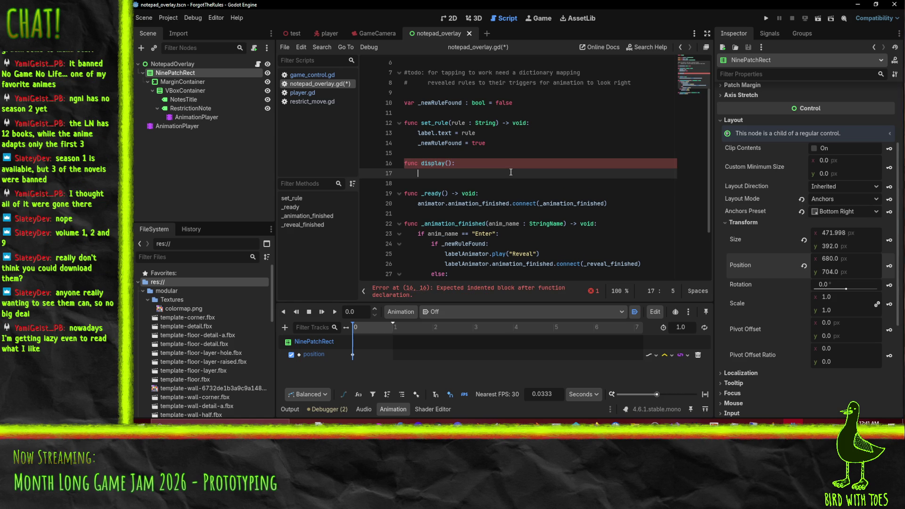
Step: Fill display() with animator.play("Enter"), undoing a play call misplaced in _ready
{"action": "scroll", "coordinate": [511, 173], "scroll_direction": "down", "scroll_amount": 2}
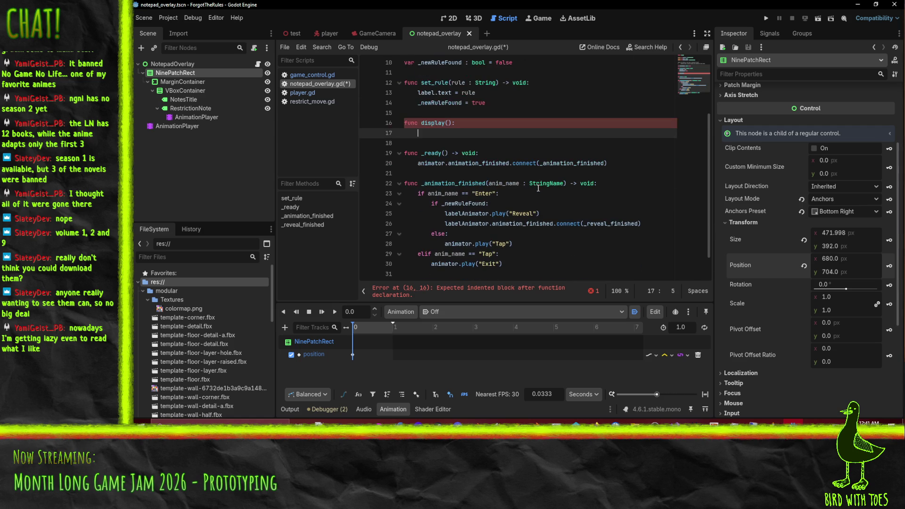
{"action": "left_click", "coordinate": [617, 165]}
{"action": "key", "text": "Return"}
{"action": "type", "text": "animator.play(\"o"}
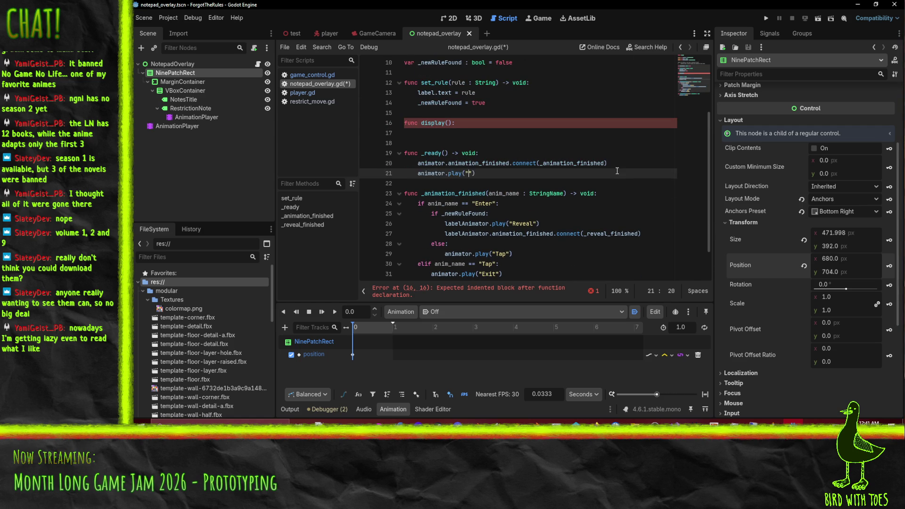
{"action": "key", "text": "ctrl+z"}
{"action": "key", "text": "ctrl+z"}
{"action": "key", "text": "ctrl+z"}
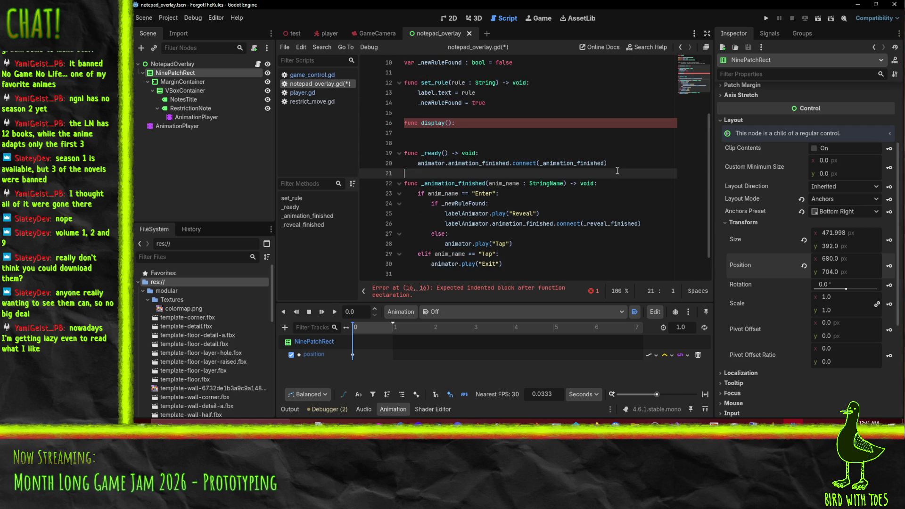
{"action": "key", "text": "Up"}
{"action": "key", "text": "Up"}
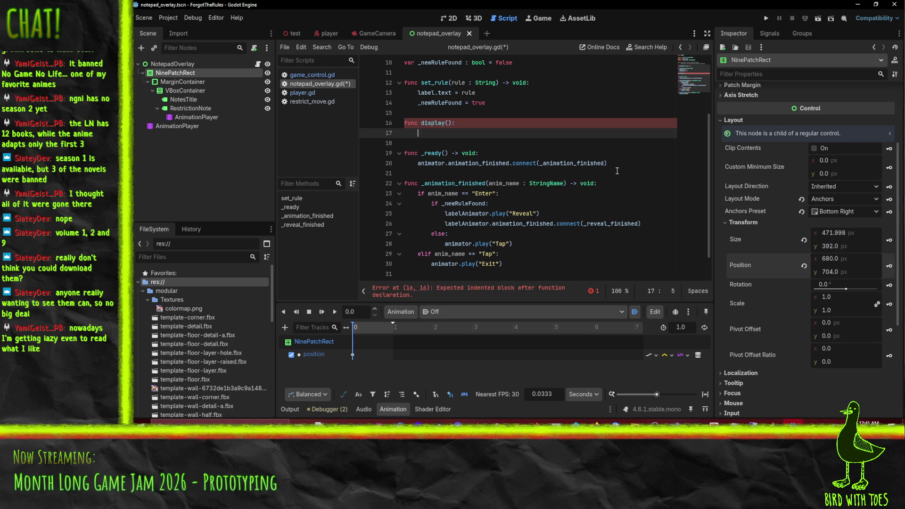
{"action": "type", "text": "animator.play"}
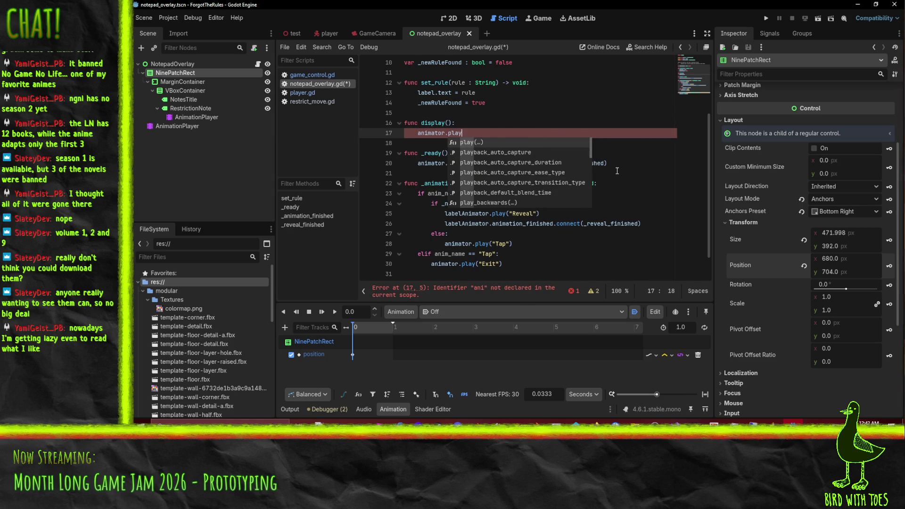
{"action": "key", "text": "Return"}
{"action": "type", "text": "\""}
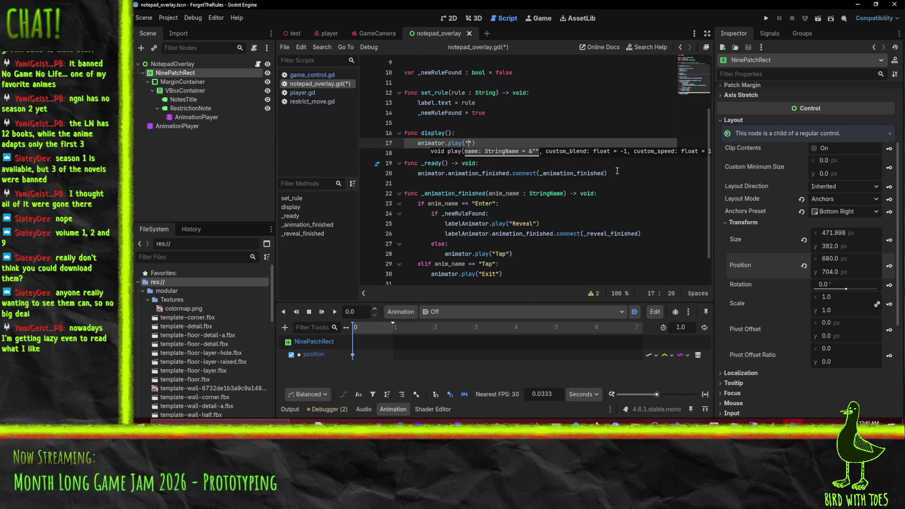
{"action": "type", "text": "Enter"}
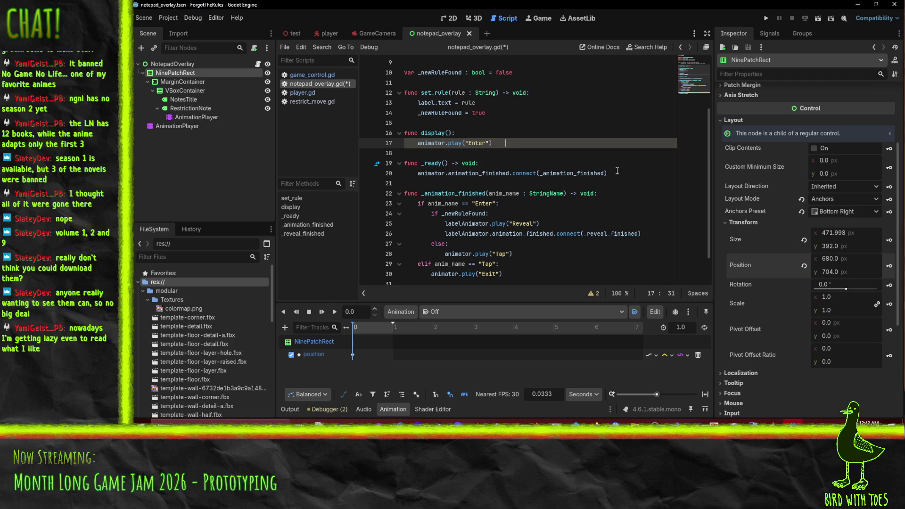
{"action": "key", "text": "Return"}
{"action": "type", "text": ")"}
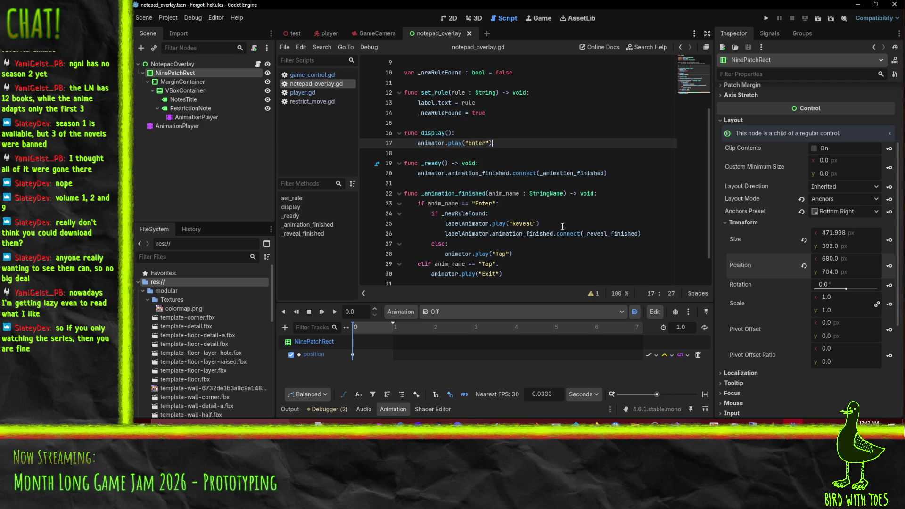
Step: Leave the notepad_overlay.gd script editor for the 3D workspace
{"action": "mouse_move", "coordinate": [566, 236]}
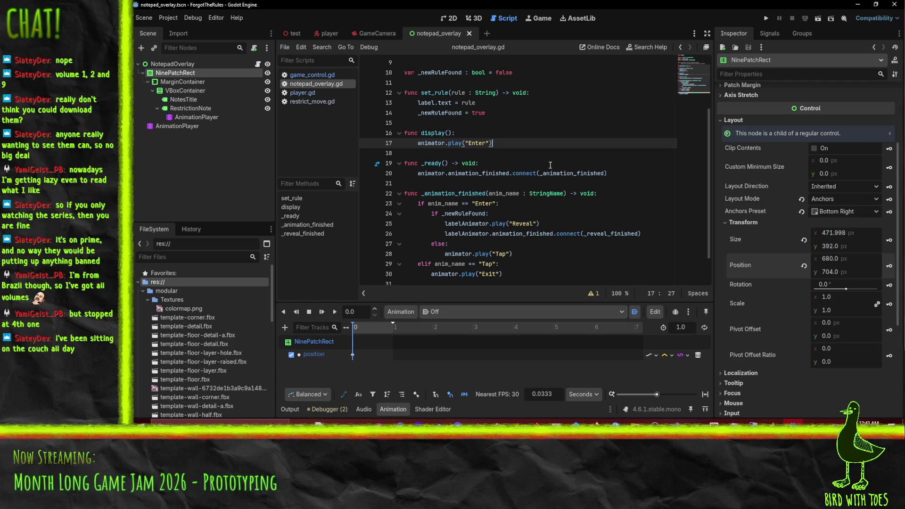
{"action": "left_click", "coordinate": [474, 18]}
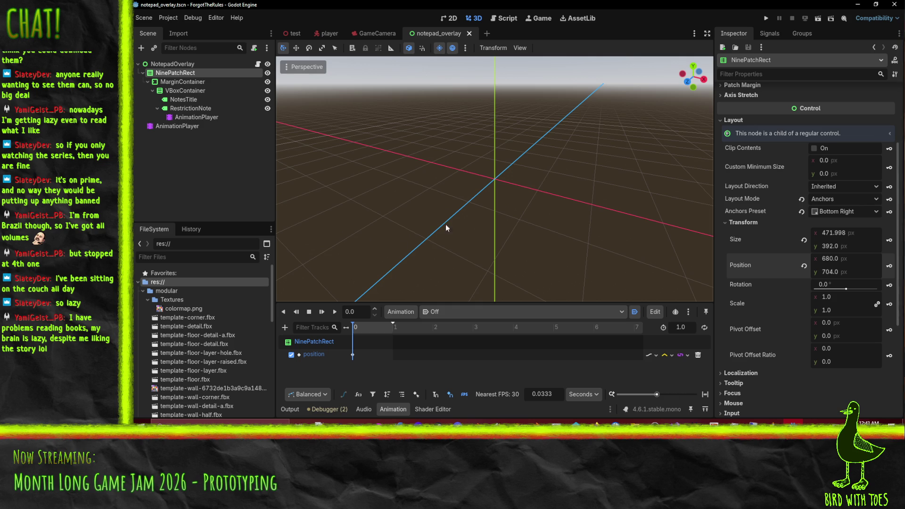
Step: Check the player and GameCamera scenes, then return to notepad_overlay in the 2D workspace
{"action": "mouse_move", "coordinate": [410, 175]}
{"action": "left_mouse_down"}
{"action": "mouse_move", "coordinate": [425, 188]}
{"action": "mouse_move", "coordinate": [408, 189]}
{"action": "left_mouse_up"}
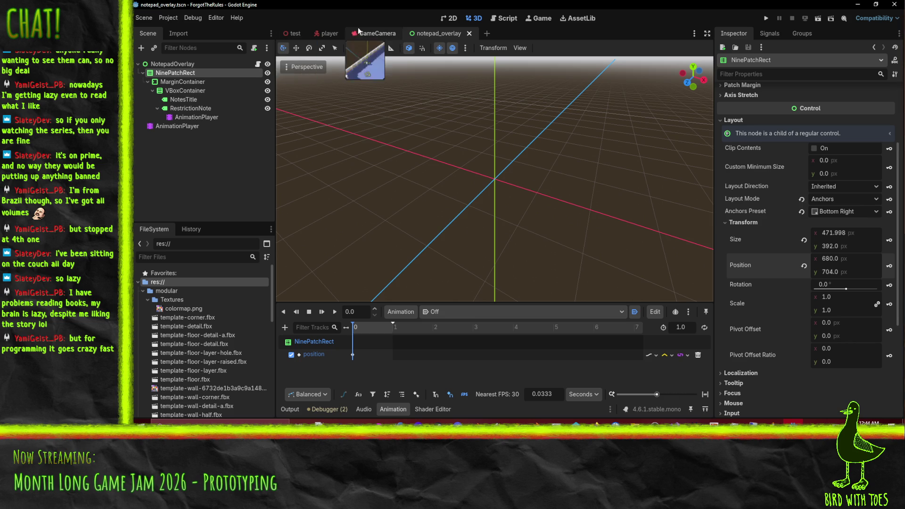
{"action": "left_click", "coordinate": [329, 33]}
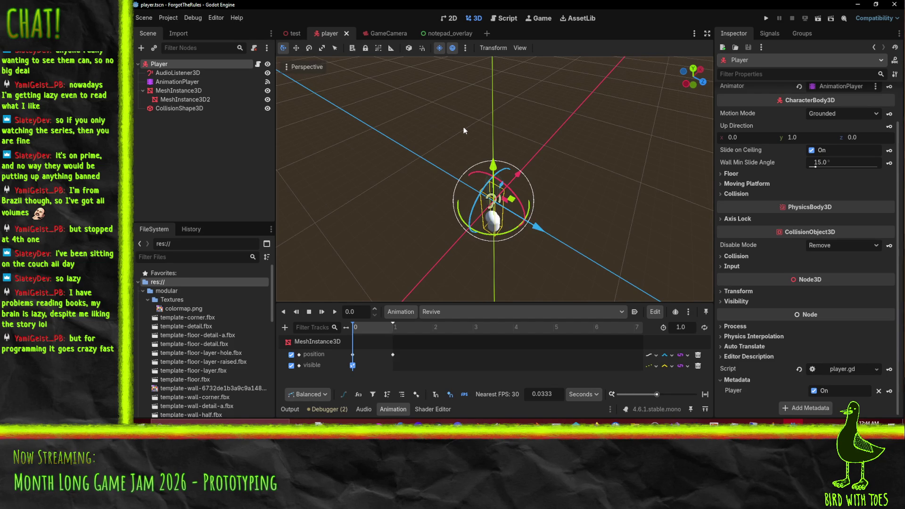
{"action": "left_click", "coordinate": [392, 37]}
{"action": "left_click", "coordinate": [432, 38]}
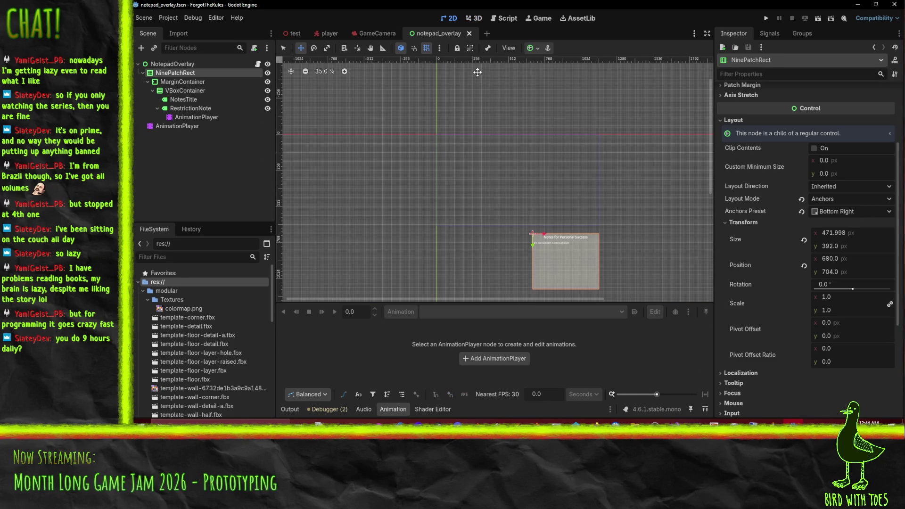
Step: Open the test scene and select the GameControl node to inspect its game_control.gd script
{"action": "left_click", "coordinate": [285, 33]}
{"action": "left_click", "coordinate": [173, 73]}
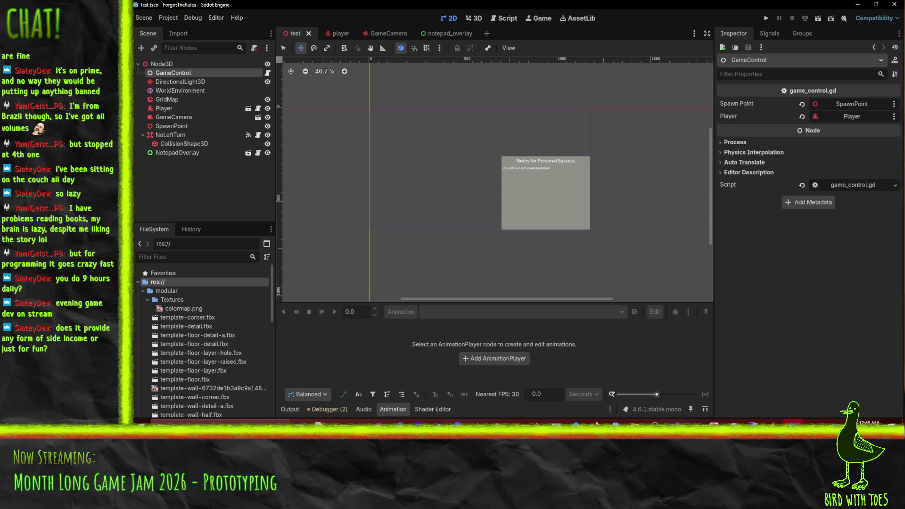
Step: Browse the Robot Shooter itch.io page, enlarge the third screenshot, then minimize Firefox
{"action": "mouse_move", "coordinate": [596, 423]}
{"action": "left_click", "coordinate": [551, 398]}
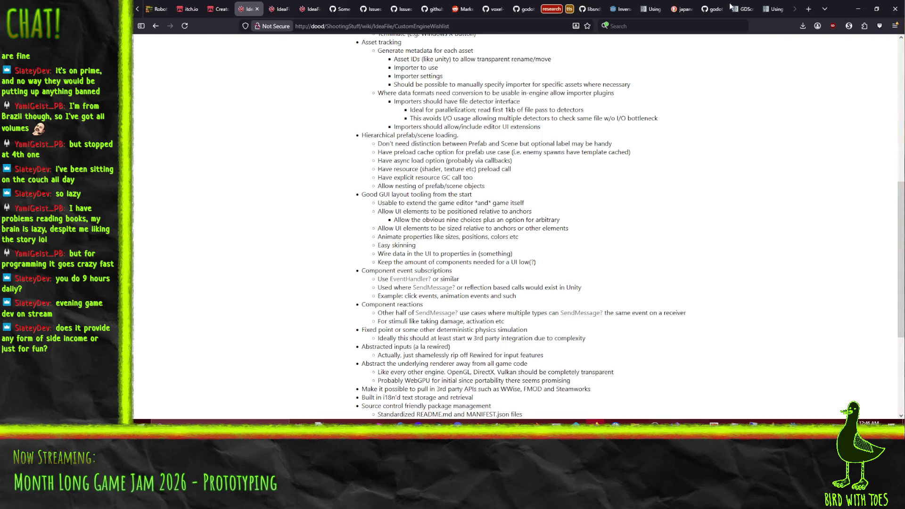
{"action": "left_click", "coordinate": [158, 9]}
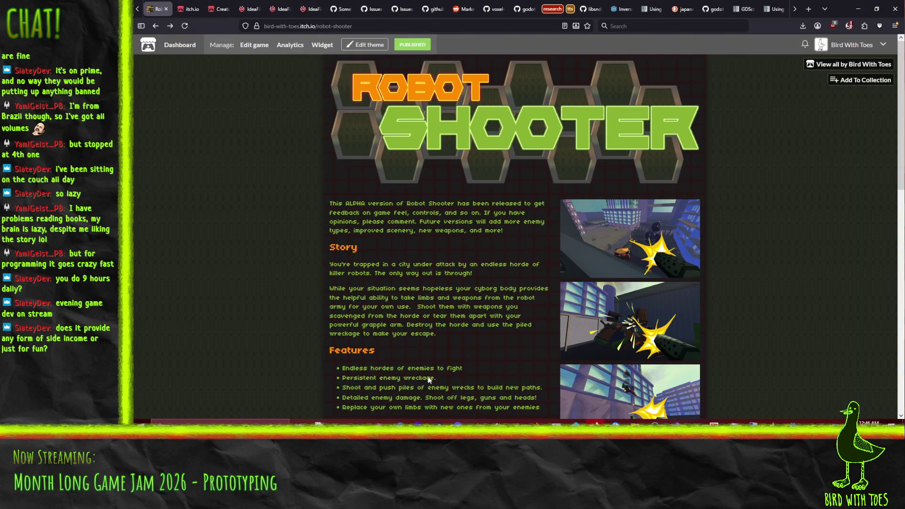
{"action": "scroll", "coordinate": [238, 292], "scroll_direction": "down", "scroll_amount": 3}
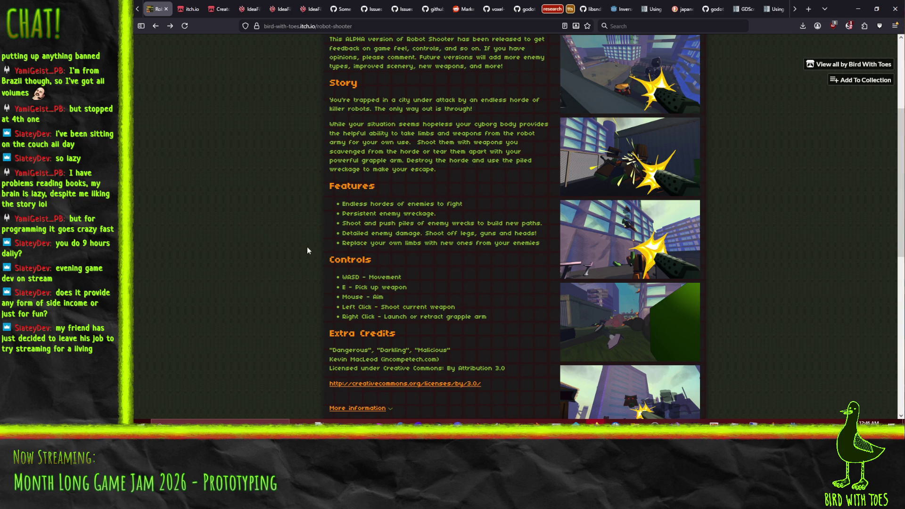
{"action": "scroll", "coordinate": [497, 273], "scroll_direction": "up", "scroll_amount": 1}
{"action": "left_click", "coordinate": [609, 269]}
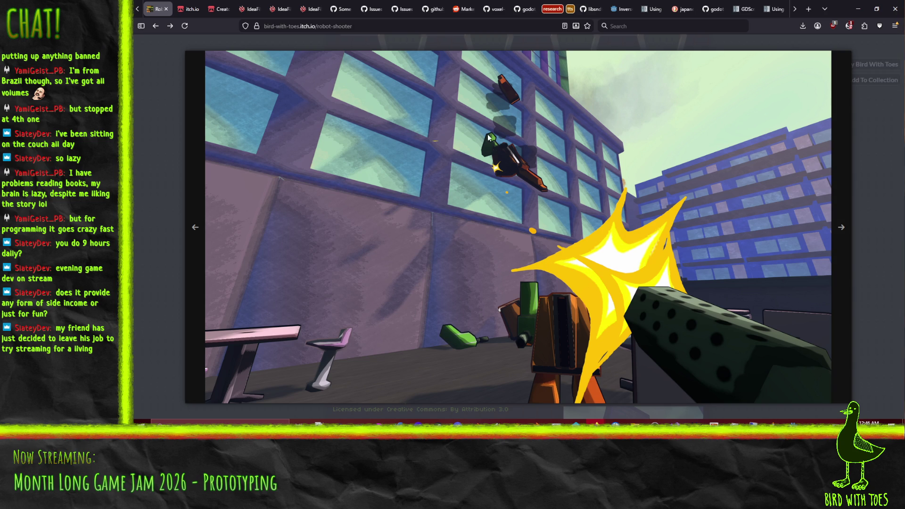
{"action": "left_click", "coordinate": [158, 170]}
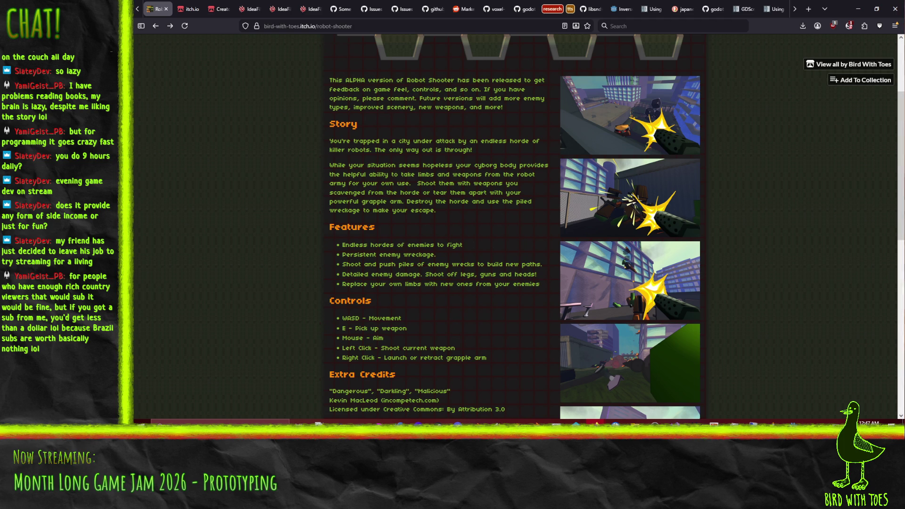
{"action": "left_click", "coordinate": [859, 8]}
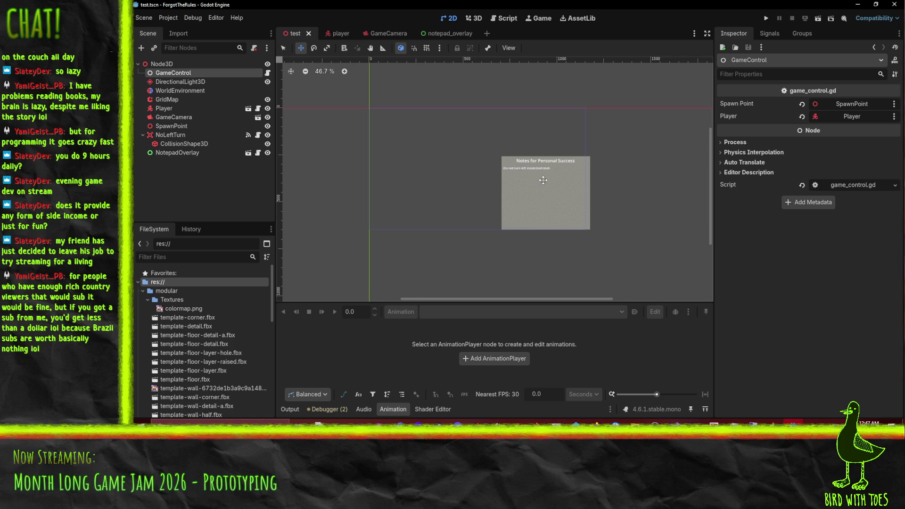
{"action": "scroll", "coordinate": [548, 182], "scroll_direction": "up", "scroll_amount": 1}
{"action": "scroll", "coordinate": [591, 201], "scroll_direction": "up", "scroll_amount": 2}
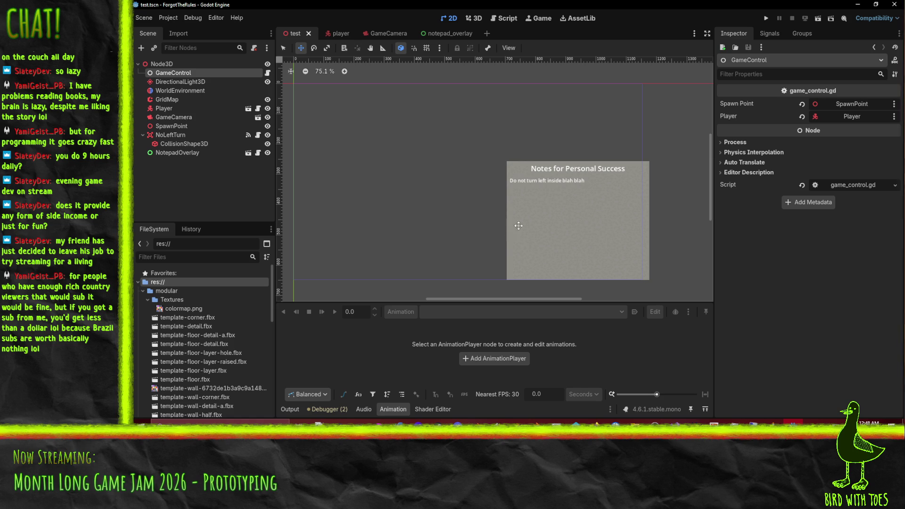
{"action": "scroll", "coordinate": [600, 223], "scroll_direction": "right", "scroll_amount": 2}
{"action": "scroll", "coordinate": [613, 217], "scroll_direction": "down", "scroll_amount": 1}
{"action": "scroll", "coordinate": [637, 213], "scroll_direction": "left", "scroll_amount": 4}
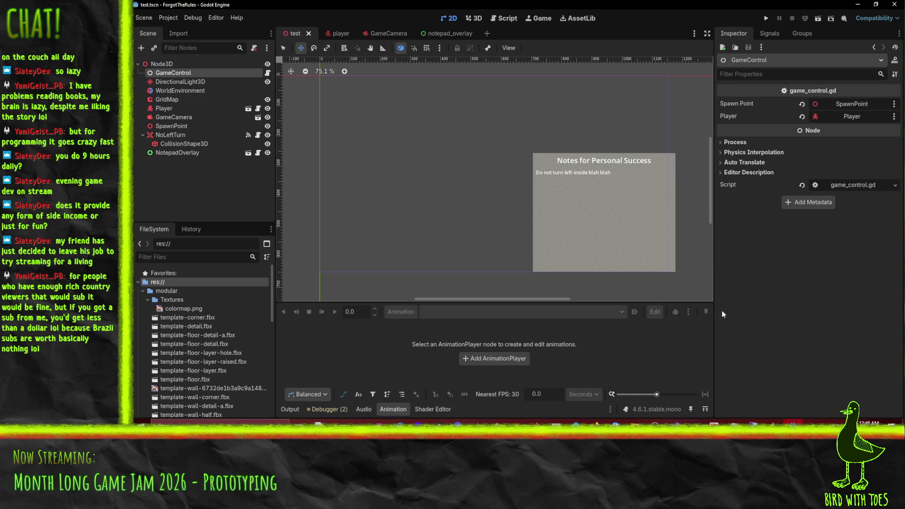
{"action": "left_click", "coordinate": [501, 21]}
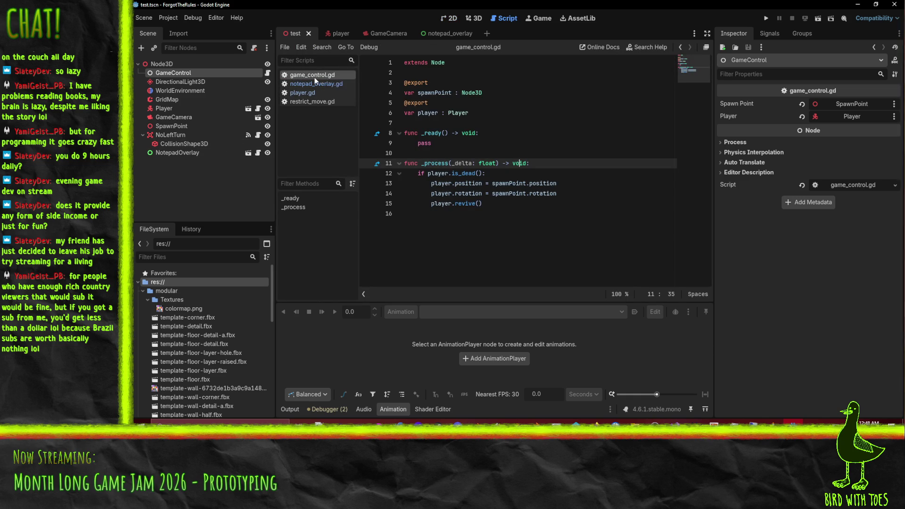
{"action": "left_click", "coordinate": [503, 112]}
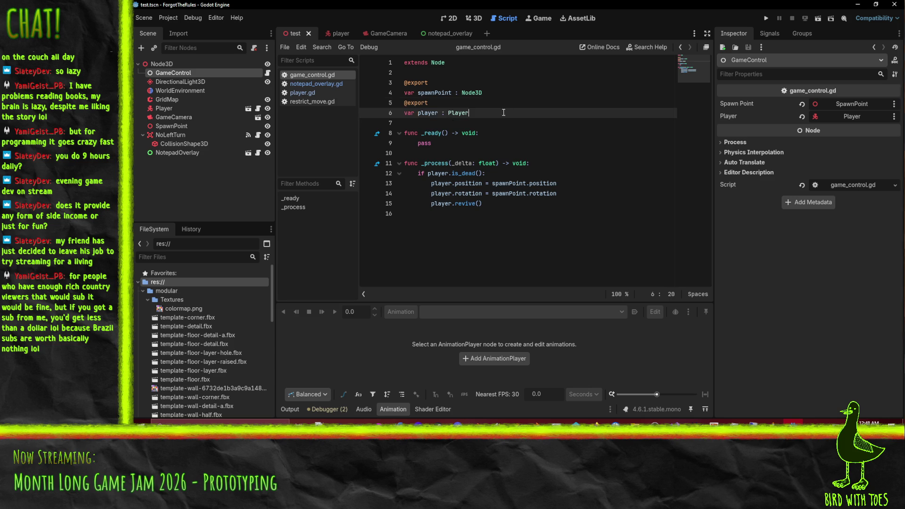
{"action": "key", "text": "Return"}
{"action": "key", "text": "Return"}
{"action": "type", "text": "@export"}
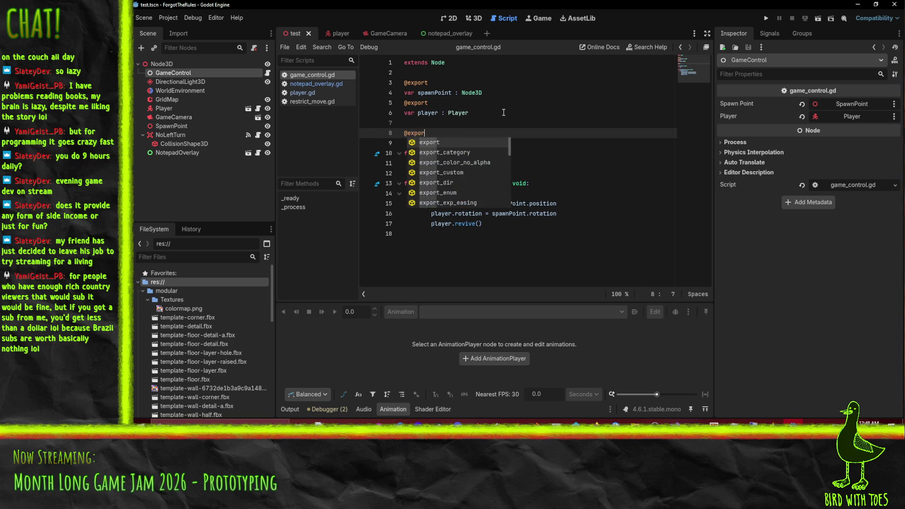
{"action": "key", "text": "Return"}
{"action": "key", "text": "Return"}
{"action": "type", "text": "var Not"}
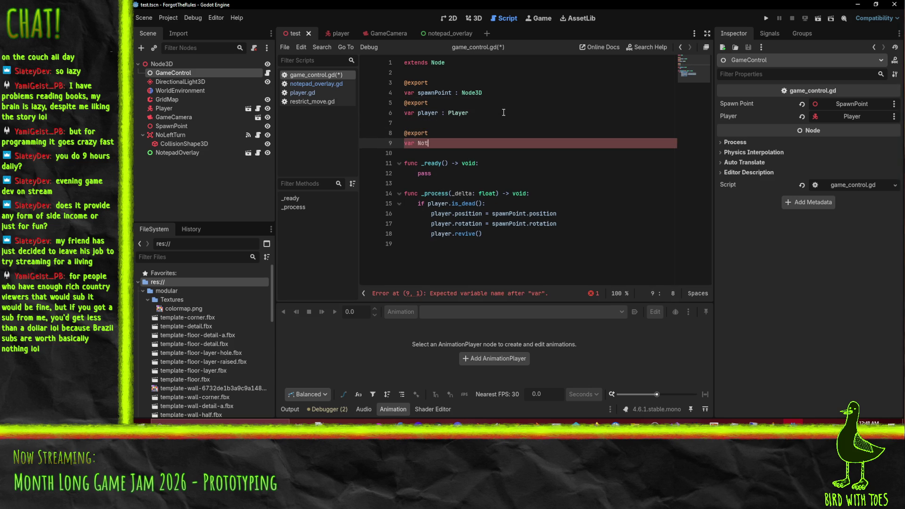
{"action": "key", "text": "BackSpace"}
{"action": "key", "text": "BackSpace"}
{"action": "key", "text": "BackSpace"}
{"action": "type", "text": "o"}
{"action": "key", "text": "BackSpace"}
{"action": "type", "text": "notepad: "}
{"action": "type", "text": "Notepa"}
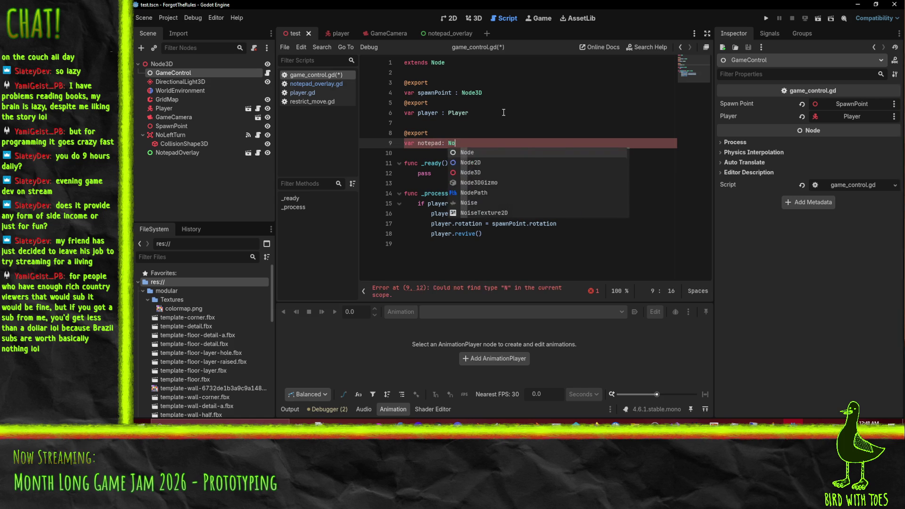
{"action": "type", "text": "dOverlay"}
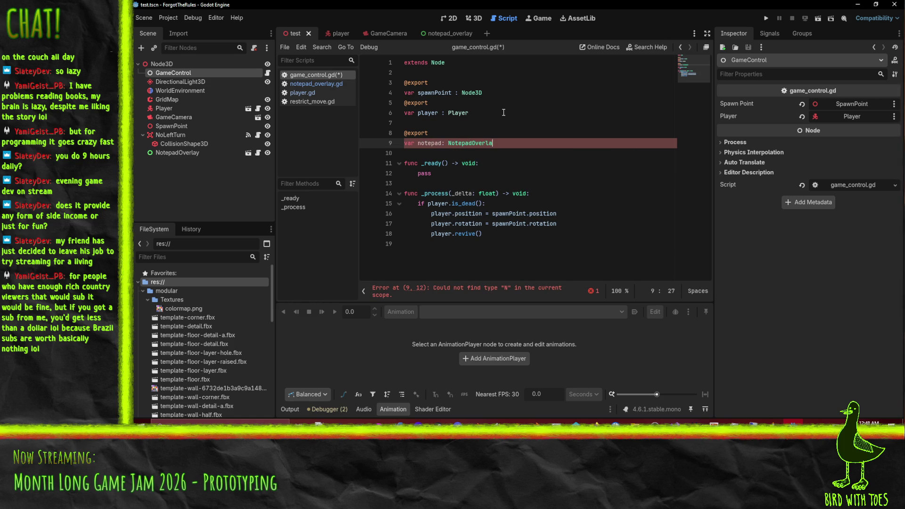
{"action": "left_click", "coordinate": [445, 142]}
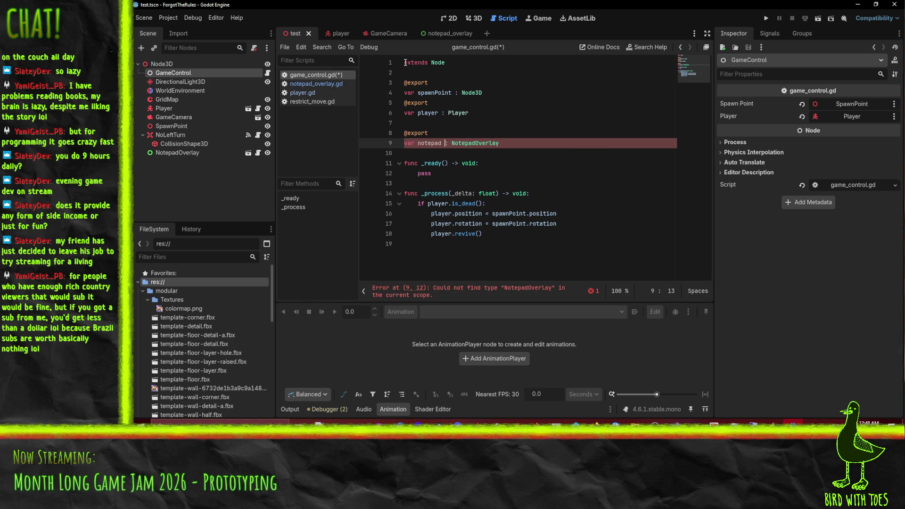
Step: Add 'class_name NotepadOverlay' on the line under extends Node
{"action": "left_click", "coordinate": [178, 153]}
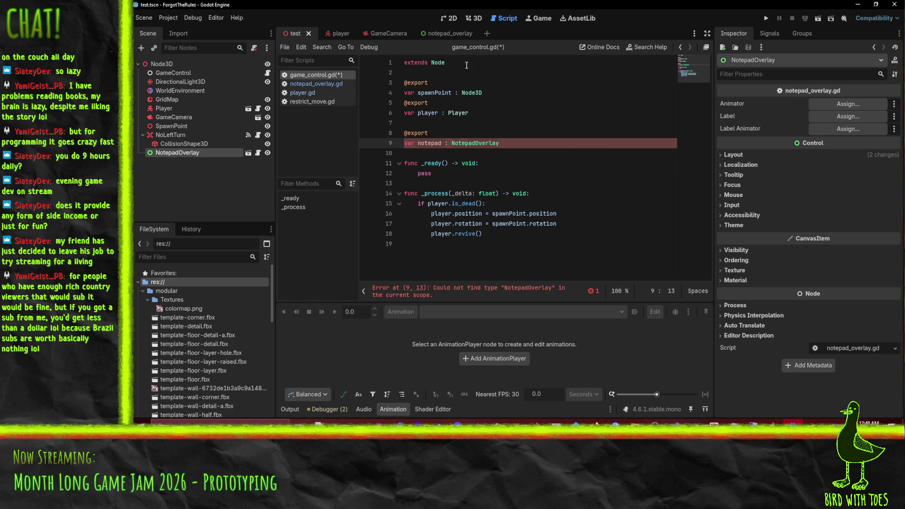
{"action": "left_click", "coordinate": [467, 63]}
{"action": "key", "text": "Return"}
{"action": "type", "text": "class_nam"}
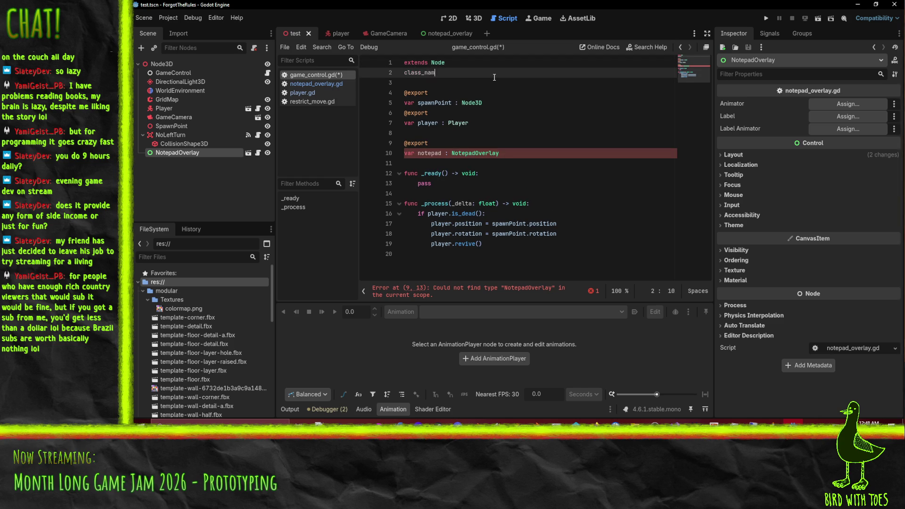
{"action": "type", "text": "e NotepadOverlay"}
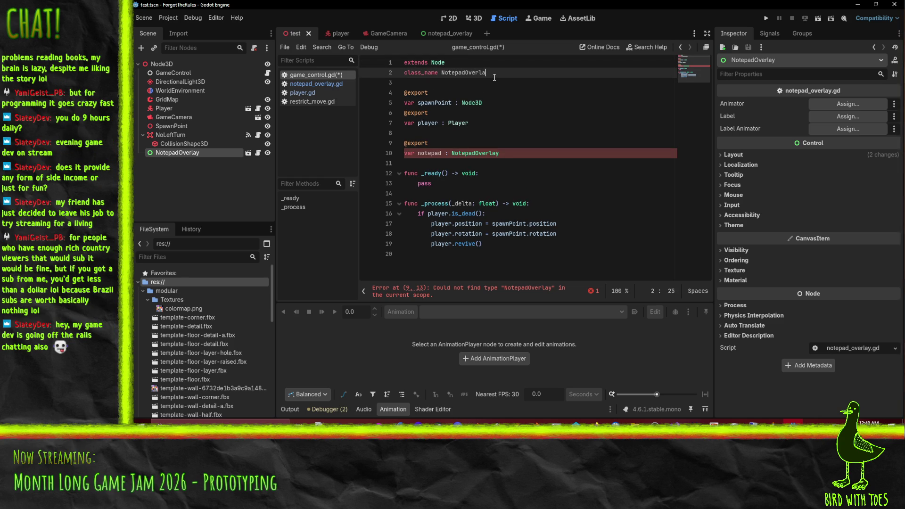
{"action": "left_click", "coordinate": [443, 33]}
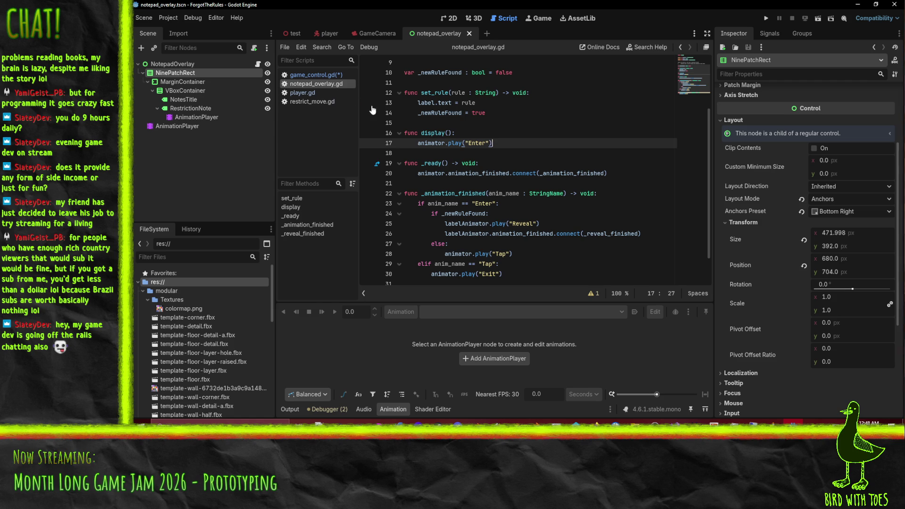
Step: Check the top of notepad_overlay.gd, then go back to game_control.gd at the revive call line
{"action": "scroll", "coordinate": [471, 141], "scroll_direction": "up", "scroll_amount": 3}
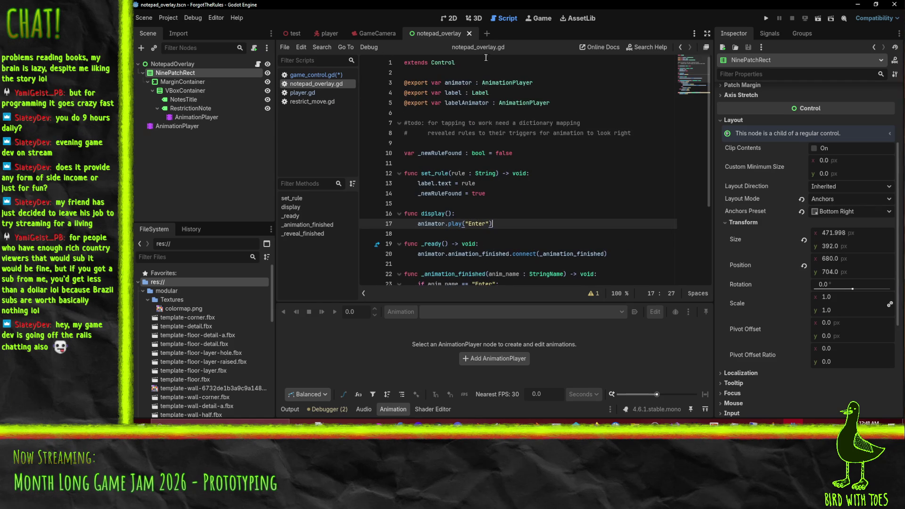
{"action": "left_click", "coordinate": [315, 74]}
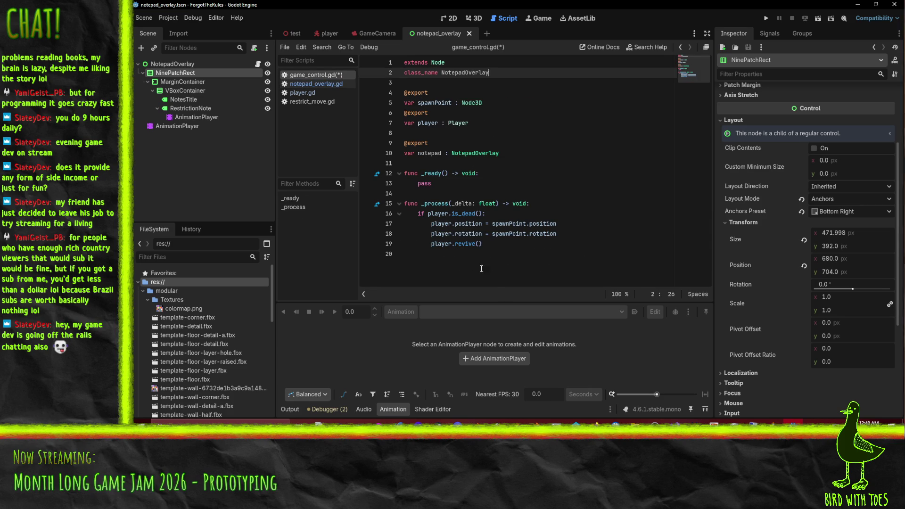
{"action": "left_click", "coordinate": [497, 241]}
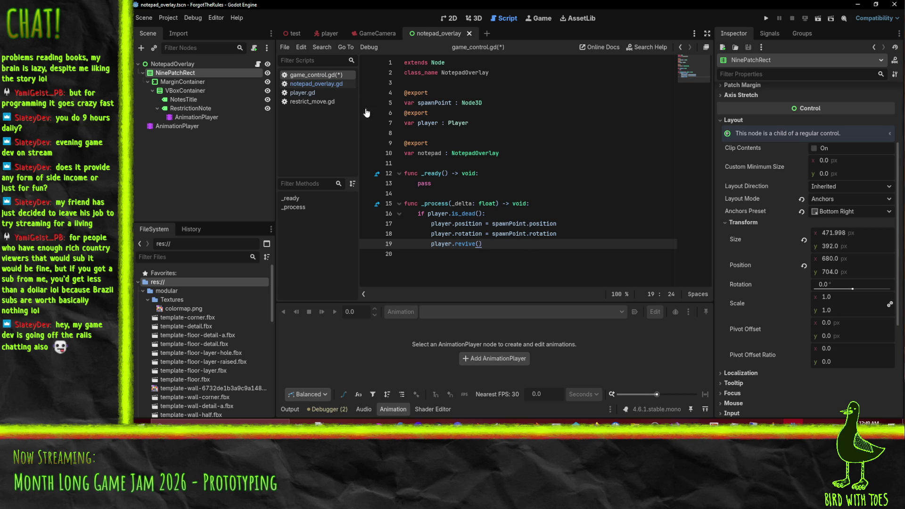
Step: Open restrict_move.gd and delete its exported player variable lines
{"action": "left_click", "coordinate": [313, 102]}
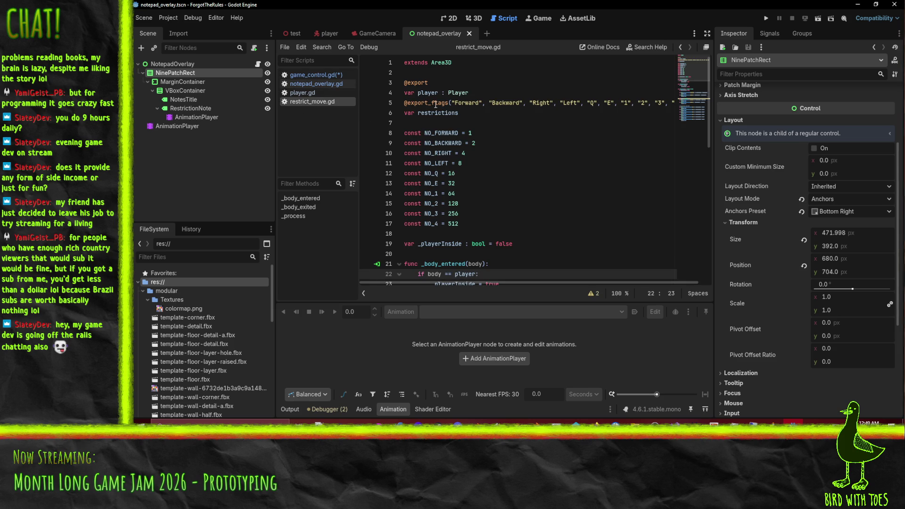
{"action": "left_click", "coordinate": [404, 82]}
{"action": "key", "text": "shift+Down"}
{"action": "key", "text": "shift+Down"}
{"action": "key", "text": "Delete"}
Step: Replace the player comparison on line 20 with .has_meta("Player")
{"action": "scroll", "coordinate": [728, 179], "scroll_direction": "down", "scroll_amount": 4}
{"action": "scroll", "coordinate": [468, 242], "scroll_direction": "right", "scroll_amount": 1}
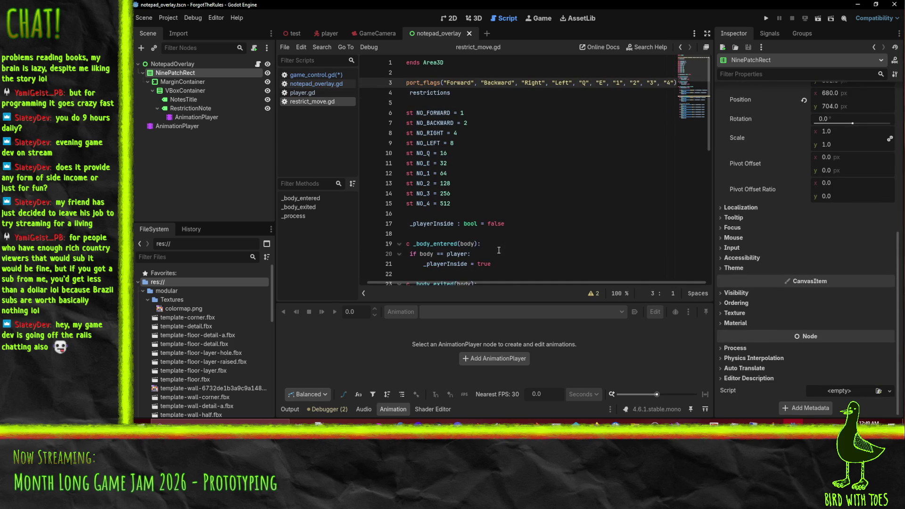
{"action": "double_click", "coordinate": [453, 255]}
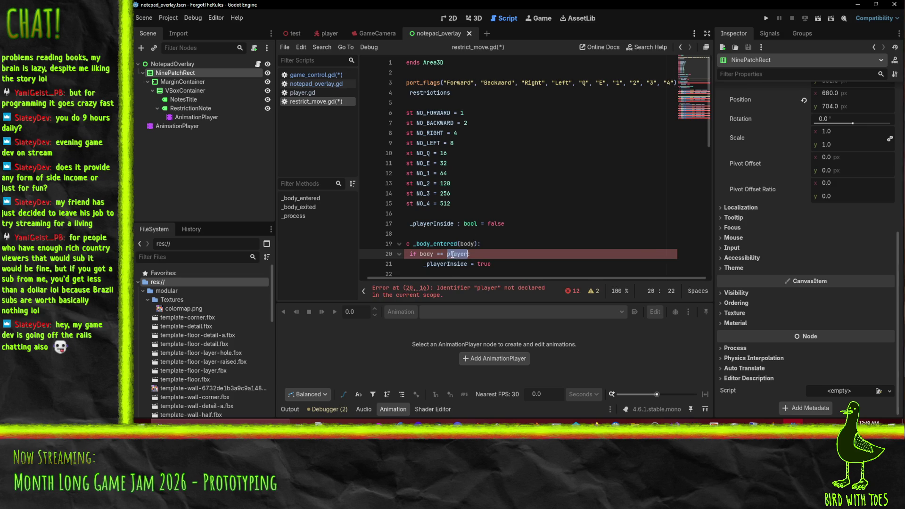
{"action": "key", "text": "BackSpace"}
{"action": "key", "text": "BackSpace"}
{"action": "key", "text": "BackSpace"}
{"action": "type", "text": "."}
{"action": "type", "text": "has_meta"}
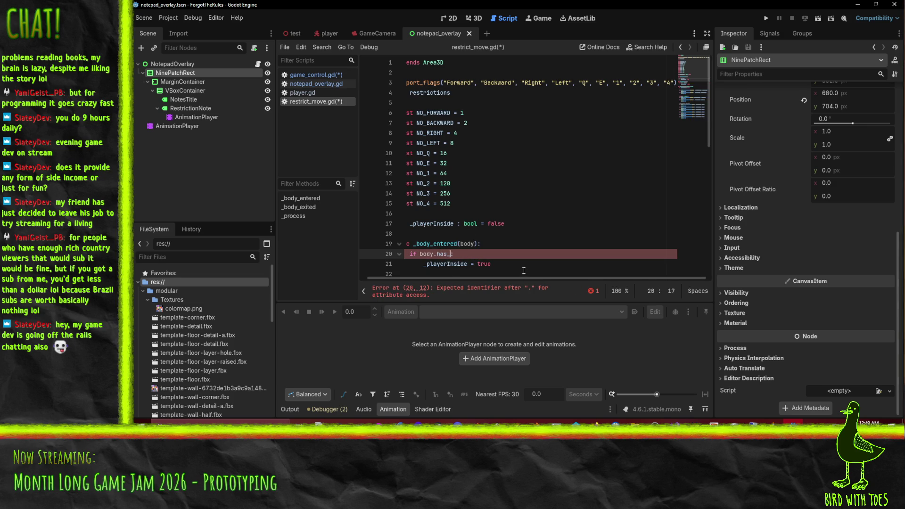
{"action": "type", "text": "(\"player"}
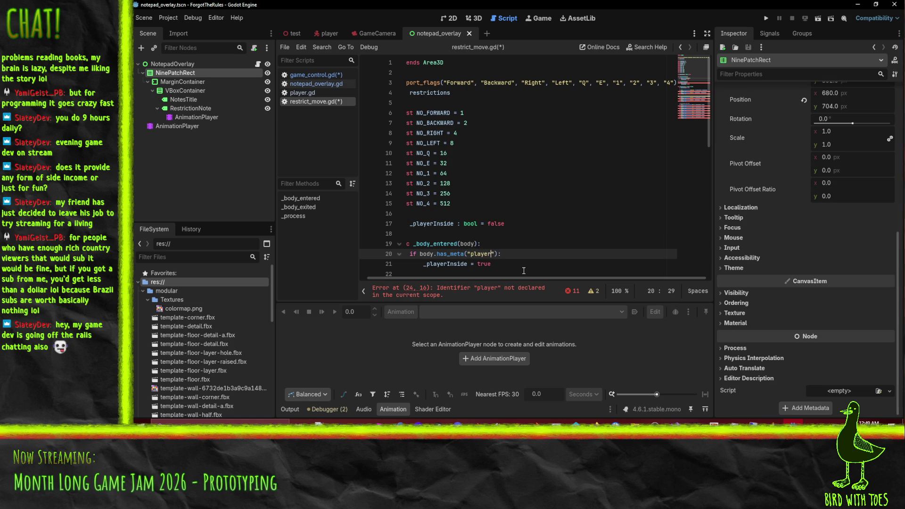
{"action": "key", "text": "Left"}
{"action": "key", "text": "Left"}
{"action": "key", "text": "BackSpace"}
{"action": "type", "text": "P"}
Step: Review the rest of the script past the body exit check, back to the restrictions declaration
{"action": "key", "text": "Down"}
{"action": "key", "text": "Home"}
{"action": "scroll", "coordinate": [524, 271], "scroll_direction": "down", "scroll_amount": 6}
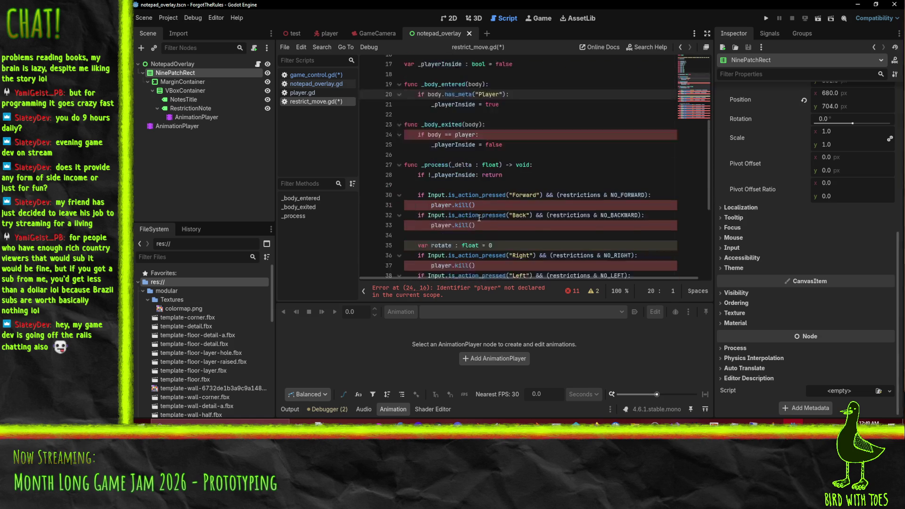
{"action": "key", "text": "Down"}
{"action": "key", "text": "Down"}
{"action": "key", "text": "Down"}
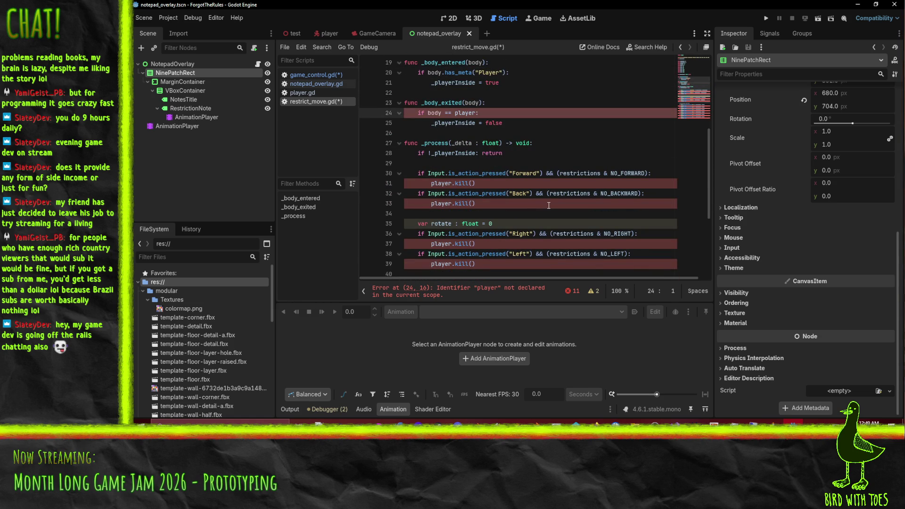
{"action": "key", "text": "Down"}
{"action": "scroll", "coordinate": [518, 223], "scroll_direction": "up", "scroll_amount": 6}
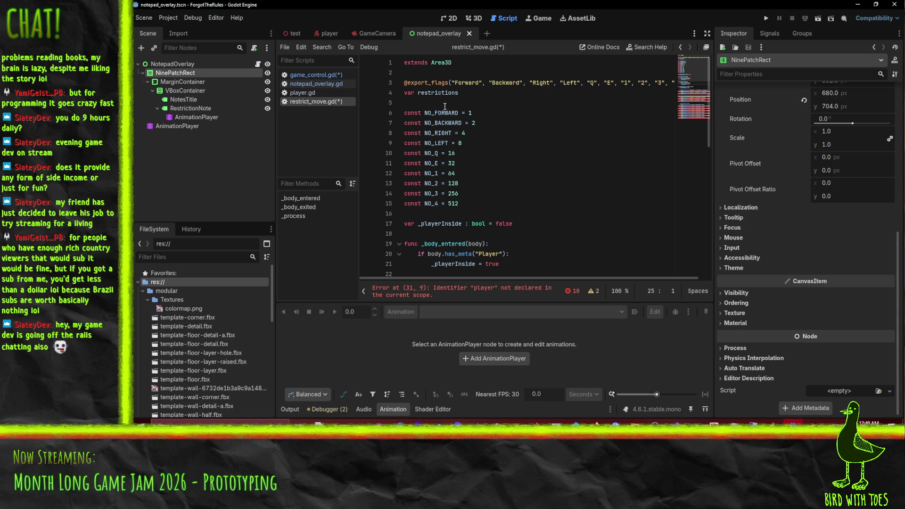
{"action": "left_click", "coordinate": [434, 94]}
{"action": "scroll", "coordinate": [474, 111], "scroll_direction": "down", "scroll_amount": 3}
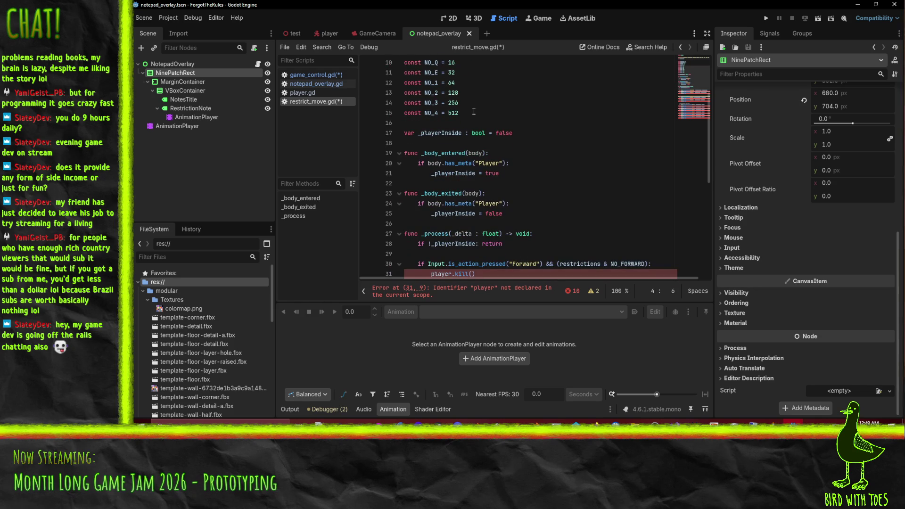
{"action": "scroll", "coordinate": [513, 190], "scroll_direction": "down", "scroll_amount": 3}
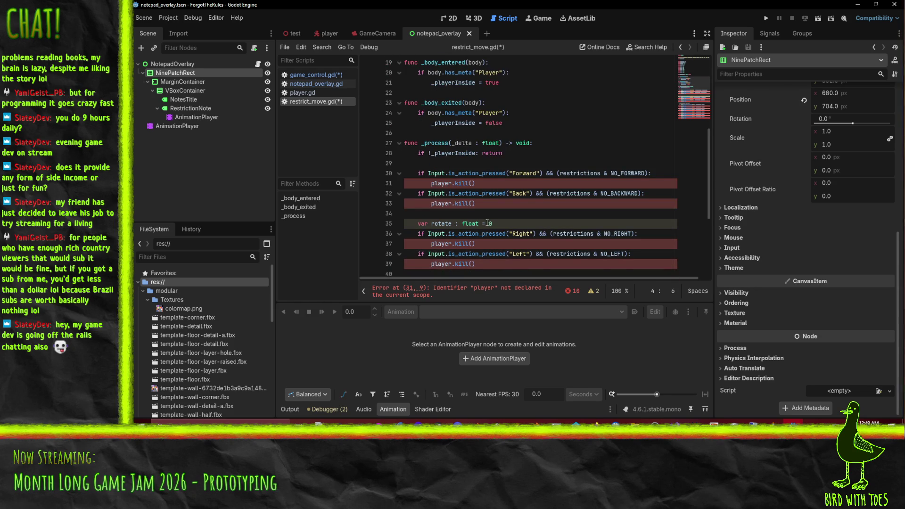
{"action": "scroll", "coordinate": [437, 114], "scroll_direction": "up", "scroll_amount": 6}
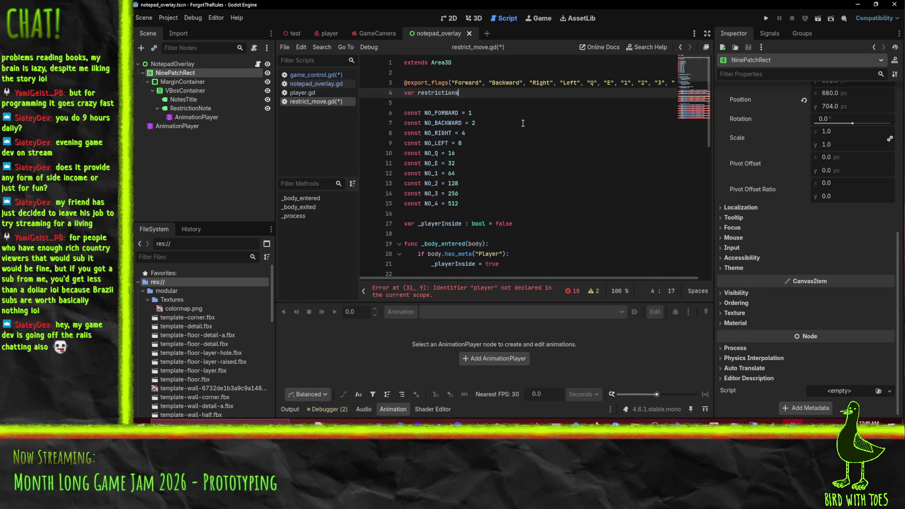
{"action": "key", "text": "ctrl+Return"}
{"action": "type", "text": "export"}
{"action": "key", "text": "Return"}
{"action": "type", "text": "va"}
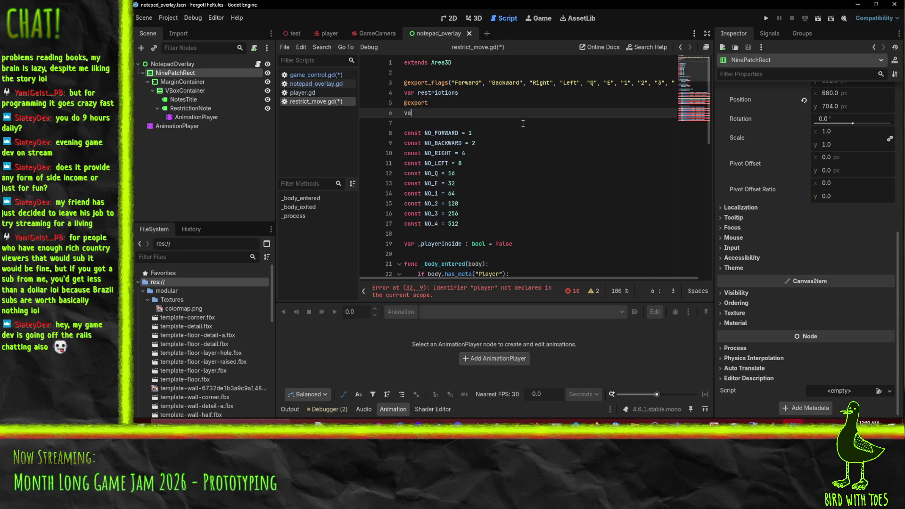
{"action": "type", "text": "r game"}
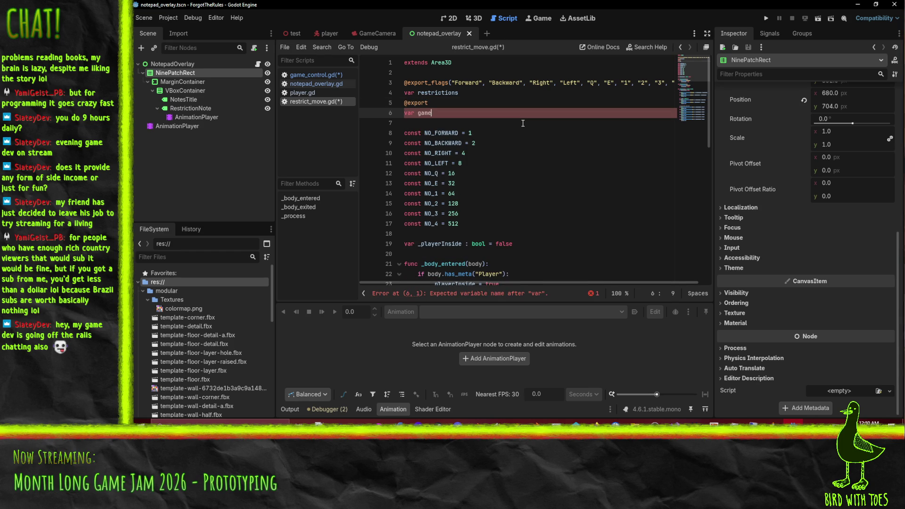
{"action": "key", "text": "BackSpace"}
{"action": "key", "text": "BackSpace"}
{"action": "key", "text": "BackSpace"}
{"action": "key", "text": "BackSpace"}
{"action": "type", "text": "con"}
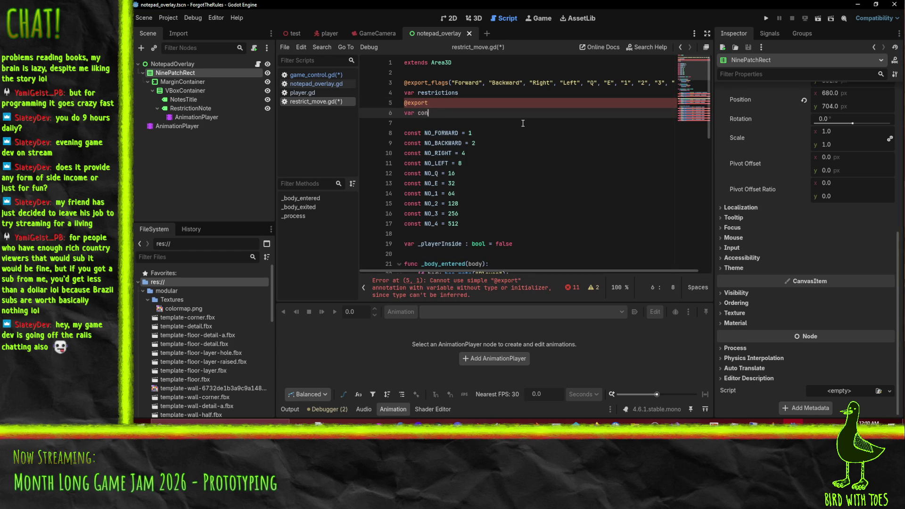
{"action": "type", "text": "troller : GameControl"}
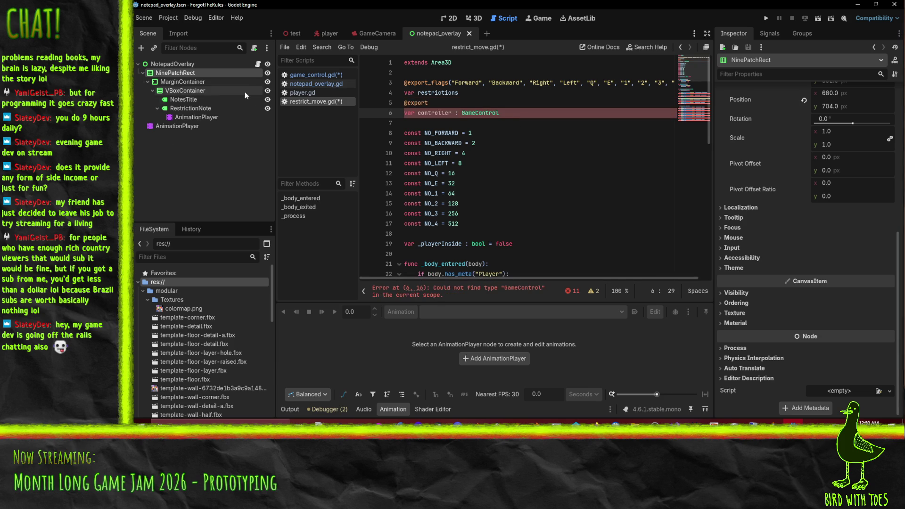
{"action": "left_click", "coordinate": [315, 75]}
{"action": "double_click", "coordinate": [458, 72]}
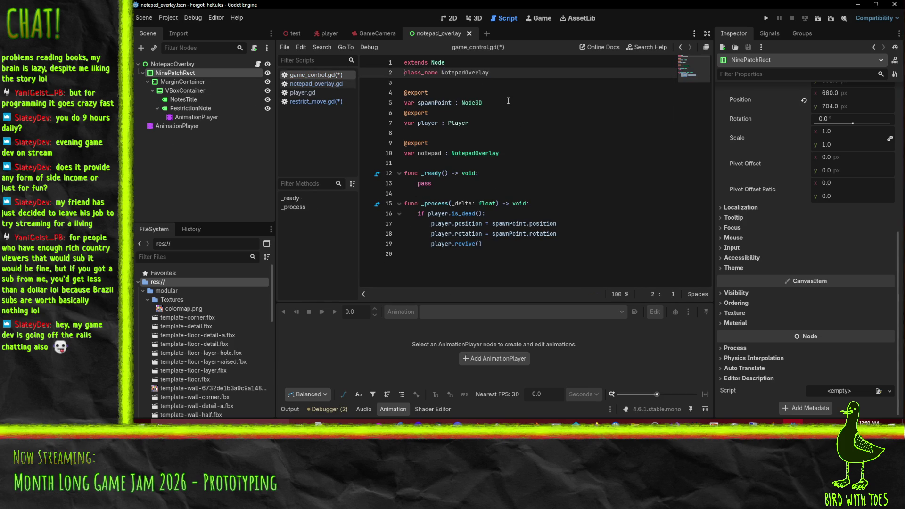
Step: Paste a line near the top of notepad_overlay.gd
{"action": "left_click", "coordinate": [335, 84]}
{"action": "left_click", "coordinate": [410, 73]}
{"action": "type", "text": "class_name NotepadOverlay"}
Step: Change game_control.gd's class_name from NotepadOverlay to GameControl, correcting the typos
{"action": "left_click", "coordinate": [318, 76]}
{"action": "double_click", "coordinate": [469, 72]}
{"action": "type", "text": "GameCOntorl"}
{"action": "key", "text": "BackSpace"}
{"action": "type", "text": "o"}
{"action": "key", "text": "Delete"}
{"action": "key", "text": "Left"}
{"action": "type", "text": "r"}
{"action": "key", "text": "Down"}
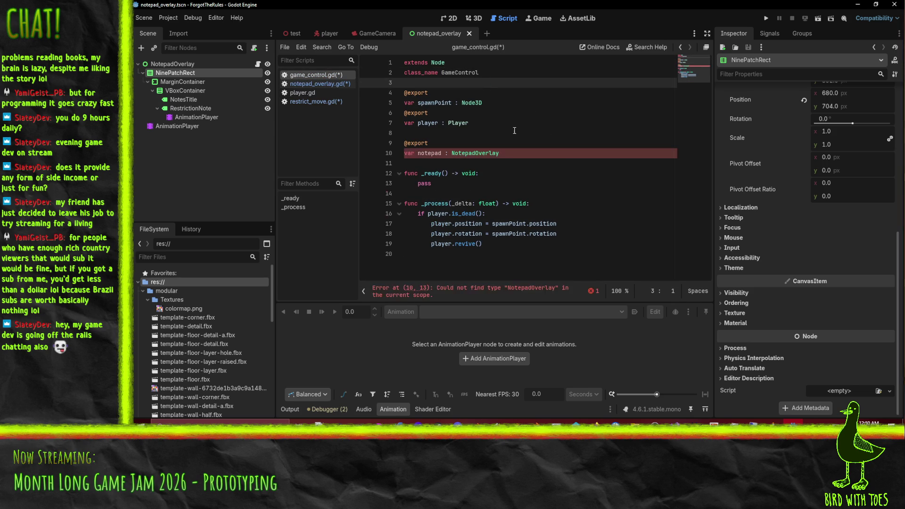
Step: Save all modified scripts, confirm notepad_overlay.gd, and switch to restrict_move.gd
{"action": "left_click", "coordinate": [520, 143]}
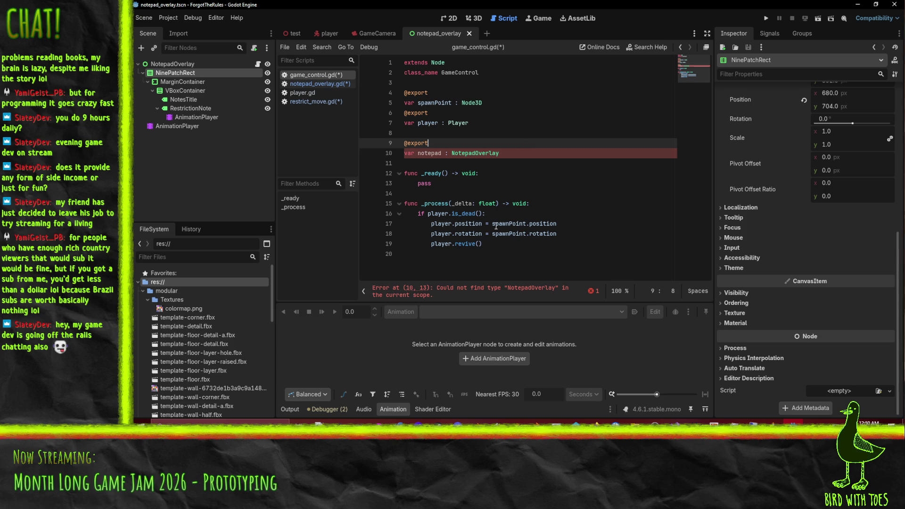
{"action": "double_click", "coordinate": [452, 72]}
{"action": "left_click", "coordinate": [518, 176]}
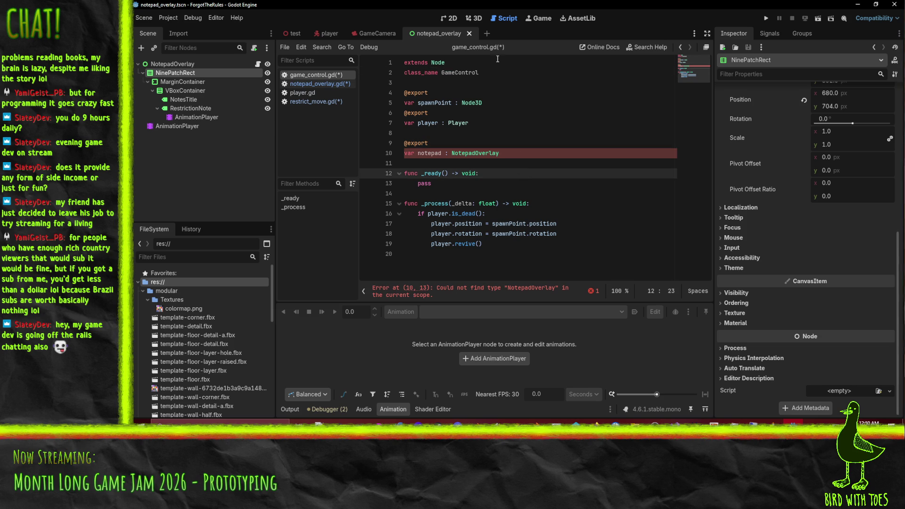
{"action": "key", "text": "ctrl+s"}
{"action": "left_click", "coordinate": [313, 84]}
{"action": "left_click", "coordinate": [319, 76]}
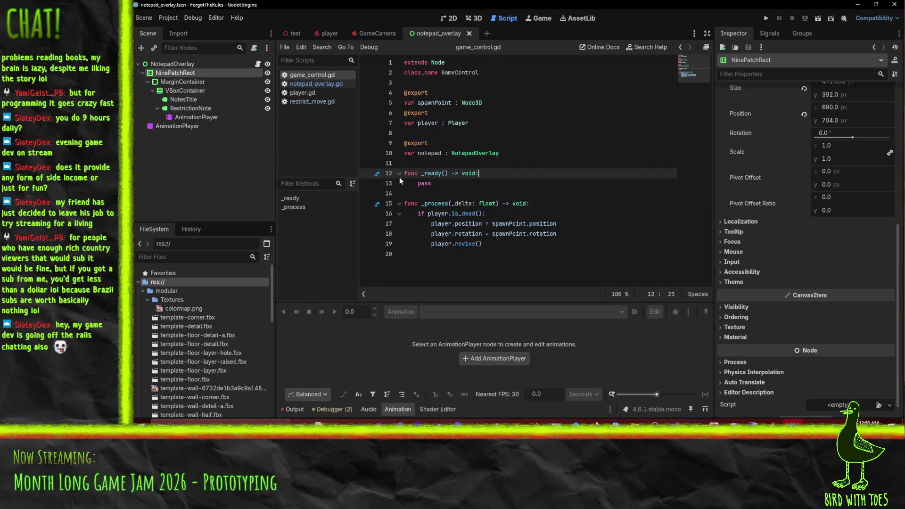
{"action": "left_click", "coordinate": [513, 153]}
{"action": "left_click", "coordinate": [309, 102]}
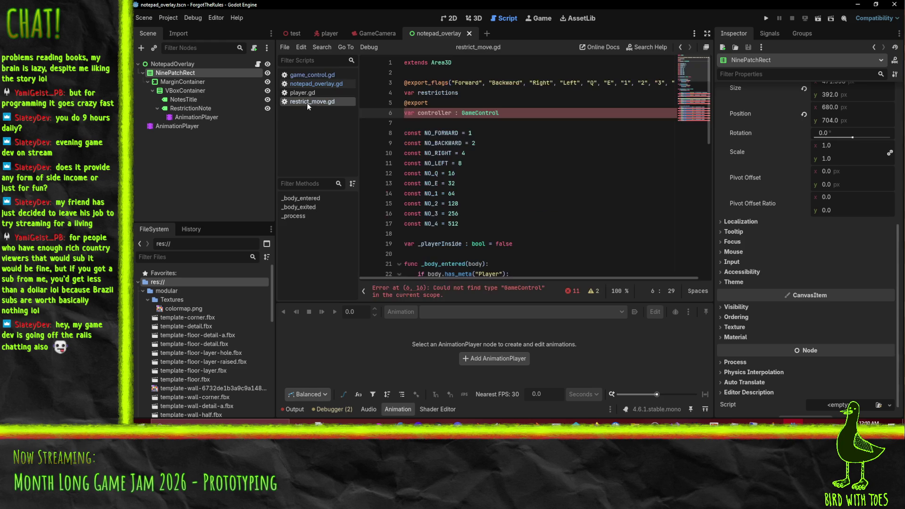
Step: Add controller.broke_rule(self) inside the Forward check and copy that line
{"action": "left_click", "coordinate": [527, 149]}
{"action": "scroll", "coordinate": [528, 149], "scroll_direction": "down", "scroll_amount": 7}
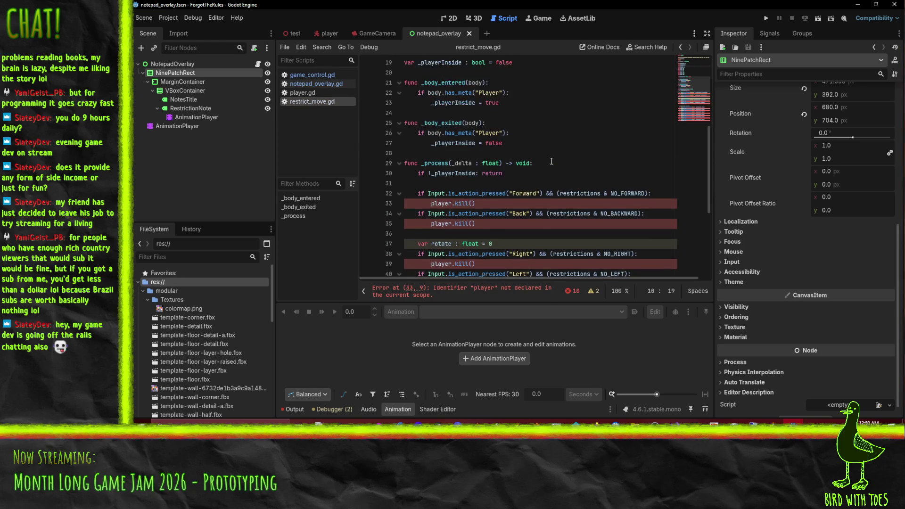
{"action": "left_click", "coordinate": [663, 164]}
{"action": "key", "text": "Return"}
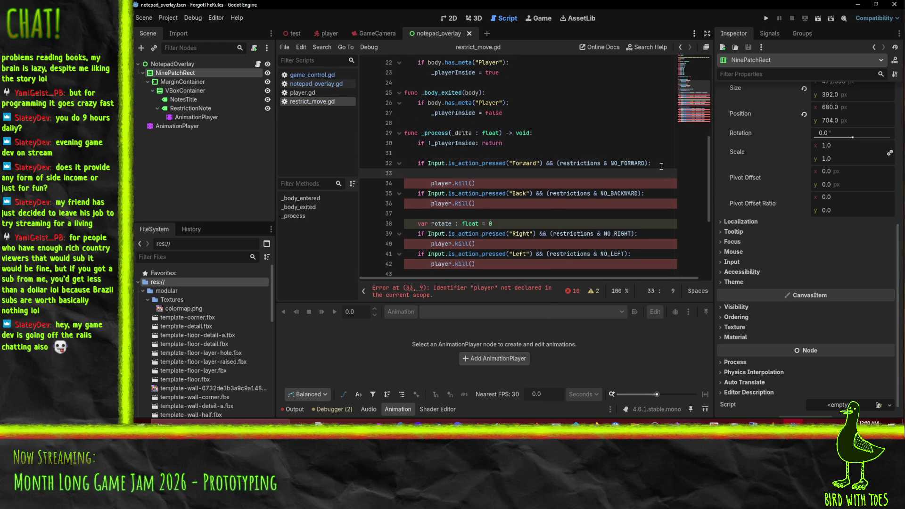
{"action": "type", "text": "control"}
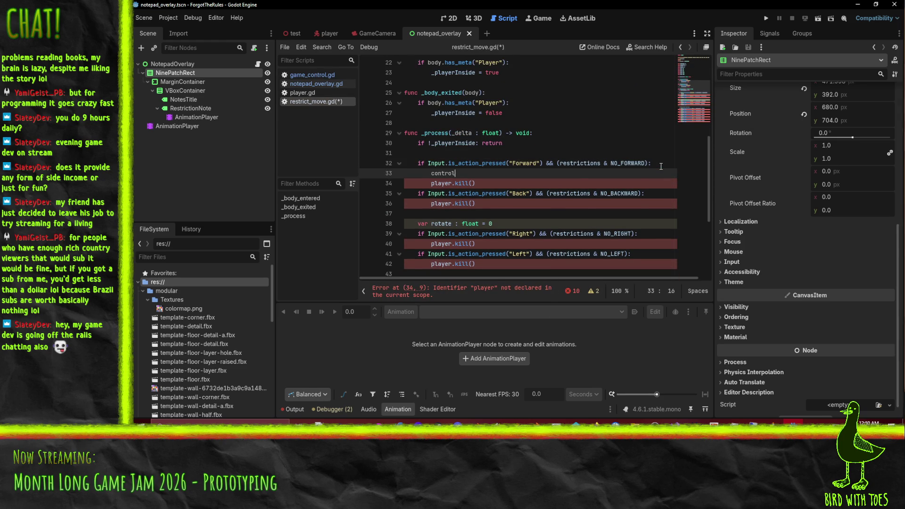
{"action": "type", "text": "ler.broke_tu"}
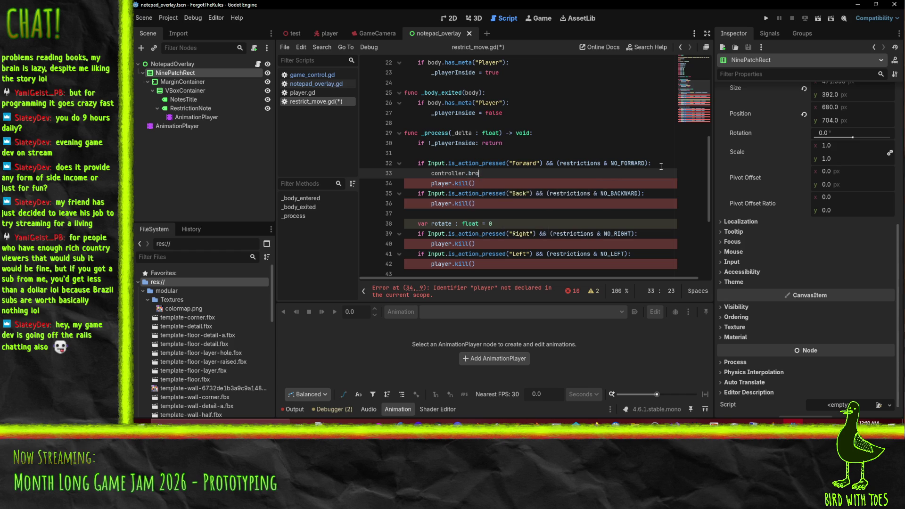
{"action": "key", "text": "BackSpace"}
{"action": "type", "text": "ule(this"}
{"action": "key", "text": "BackSpace"}
{"action": "key", "text": "BackSpace"}
{"action": "key", "text": "BackSpace"}
{"action": "type", "text": "self"}
{"action": "key", "text": "Home"}
{"action": "key", "text": "Home"}
{"action": "key", "text": "ctrl+c"}
Step: Paste the broke_rule call into the Back, Right, Left, E, Q, 1, 2, 3 and 4 checks
{"action": "key", "text": "Down"}
{"action": "key", "text": "Down"}
{"action": "key", "text": "Down"}
{"action": "key", "text": "ctrl+v"}
{"action": "key", "text": "Down"}
{"action": "key", "text": "Down"}
{"action": "key", "text": "Down"}
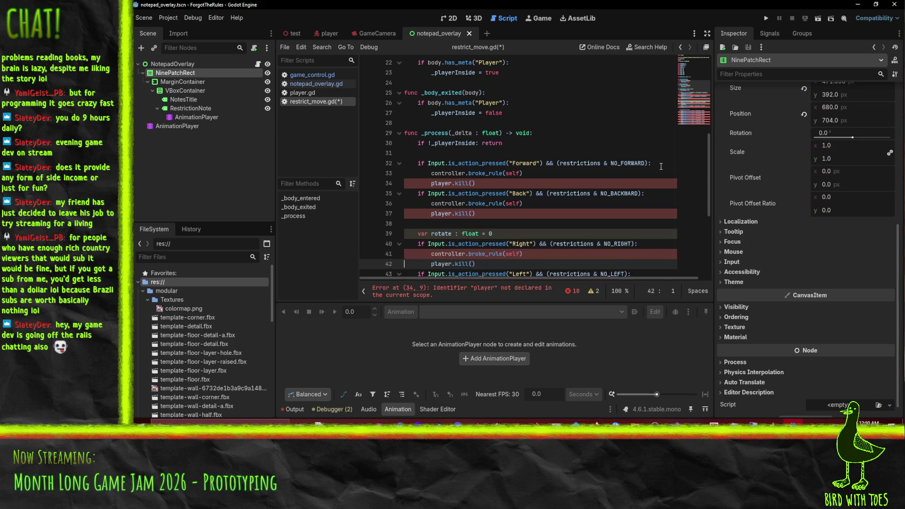
{"action": "key", "text": "ctrl+v"}
{"action": "key", "text": "Down"}
{"action": "key", "text": "Down"}
{"action": "key", "text": "ctrl+v"}
{"action": "key", "text": "Down"}
{"action": "key", "text": "Down"}
{"action": "key", "text": "Down"}
{"action": "key", "text": "Up"}
{"action": "key", "text": "ctrl+v"}
{"action": "key", "text": "Down"}
{"action": "key", "text": "Down"}
{"action": "key", "text": "ctrl+v"}
{"action": "key", "text": "Down"}
{"action": "key", "text": "Down"}
{"action": "key", "text": "ctrl+v"}
{"action": "key", "text": "Down"}
{"action": "key", "text": "Down"}
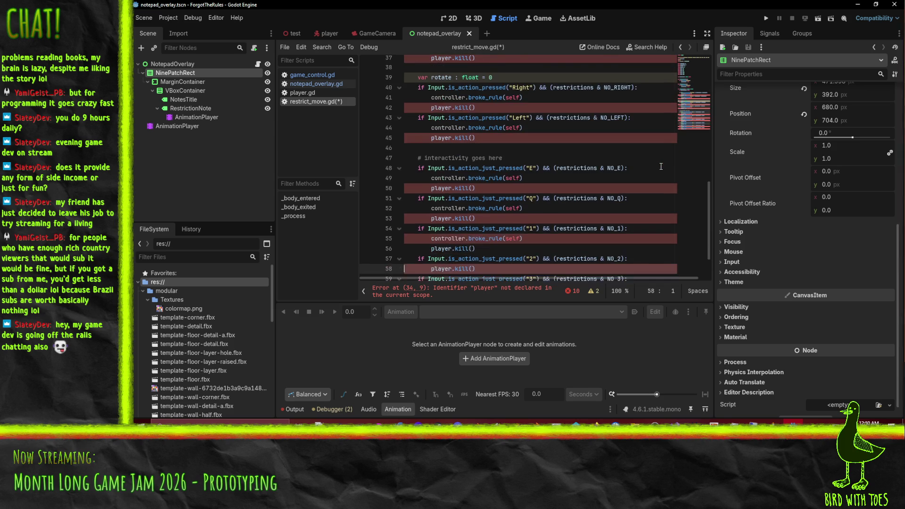
{"action": "key", "text": "ctrl+v"}
{"action": "key", "text": "Down"}
{"action": "key", "text": "Down"}
{"action": "key", "text": "ctrl+v"}
{"action": "key", "text": "Down"}
{"action": "key", "text": "Down"}
{"action": "key", "text": "ctrl+v"}
Step: Remove the interactivity comment, leftover blank lines, and the unused var rotate line
{"action": "key", "text": "Up"}
{"action": "key", "text": "Up"}
{"action": "key", "text": "Up"}
{"action": "key", "text": "Down"}
{"action": "key", "text": "Down"}
{"action": "key", "text": "Down"}
{"action": "key", "text": "Down"}
{"action": "key", "text": "Down"}
{"action": "key", "text": "Down"}
{"action": "key", "text": "shift+Down"}
{"action": "key", "text": "shift+Down"}
{"action": "key", "text": "Delete"}
{"action": "key", "text": "Up"}
{"action": "scroll", "coordinate": [661, 166], "scroll_direction": "up", "scroll_amount": 2}
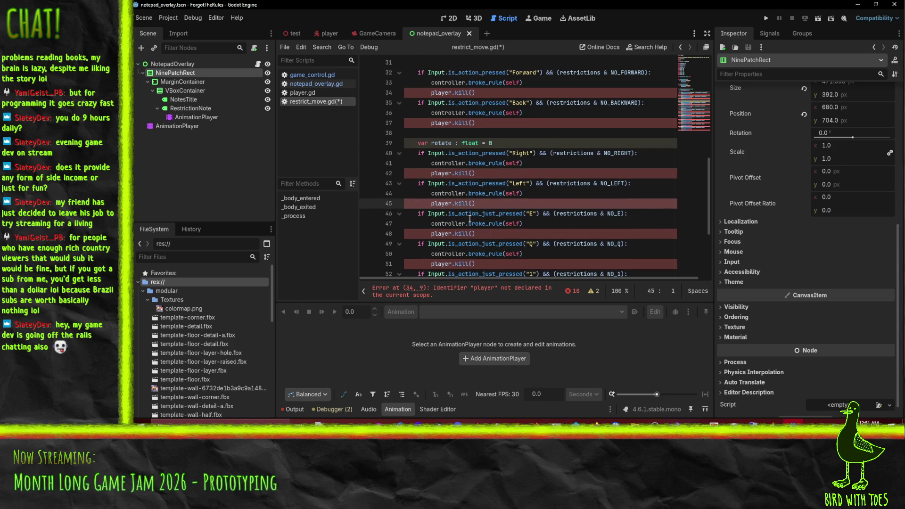
{"action": "double_click", "coordinate": [470, 215]}
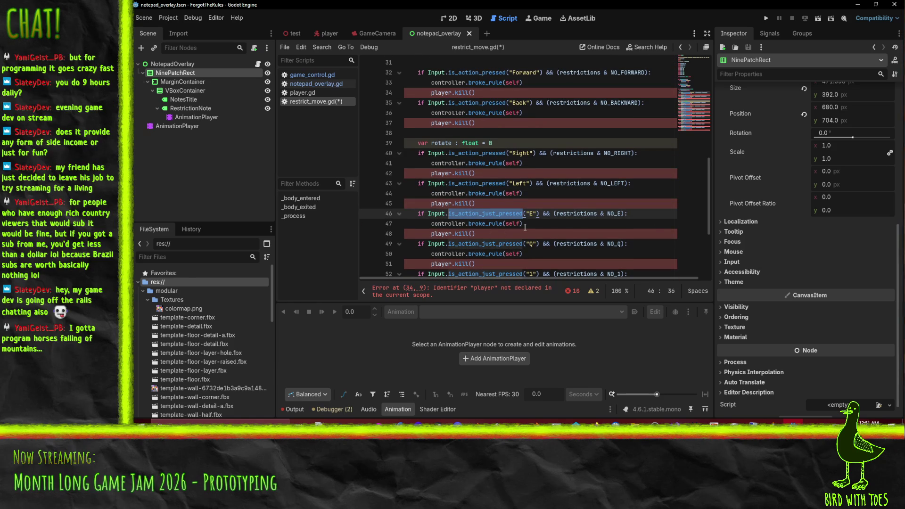
{"action": "scroll", "coordinate": [492, 190], "scroll_direction": "up", "scroll_amount": 1}
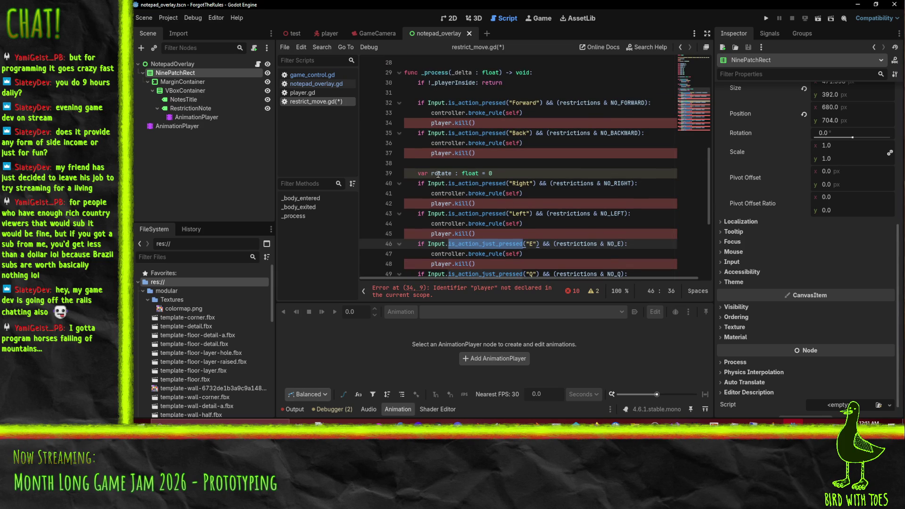
{"action": "left_click", "coordinate": [442, 164]}
{"action": "key", "text": "ctrl+shift+k"}
{"action": "key", "text": "ctrl+shift+k"}
Step: Delete the player.kill() line from every check, Forward through key 4
{"action": "key", "text": "Up"}
{"action": "key", "text": "Up"}
{"action": "key", "text": "Up"}
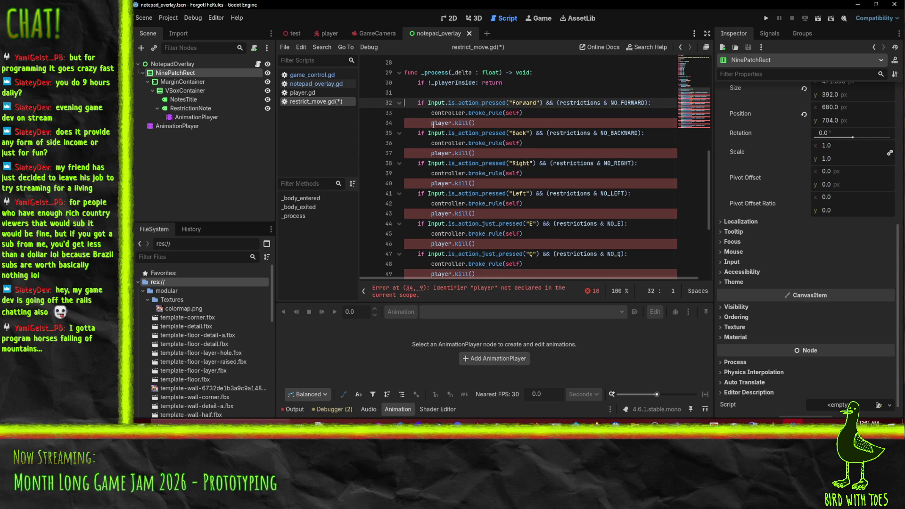
{"action": "key", "text": "Down"}
{"action": "key", "text": "Down"}
{"action": "key", "text": "Home"}
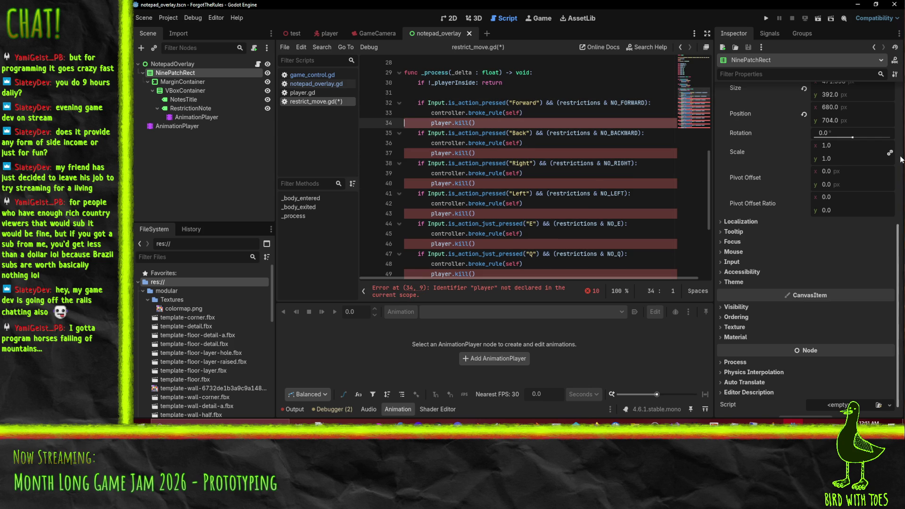
{"action": "key", "text": "ctrl+shift+k"}
{"action": "key", "text": "Down"}
{"action": "key", "text": "Down"}
{"action": "key", "text": "ctrl+shift+k"}
{"action": "key", "text": "Down"}
{"action": "key", "text": "Down"}
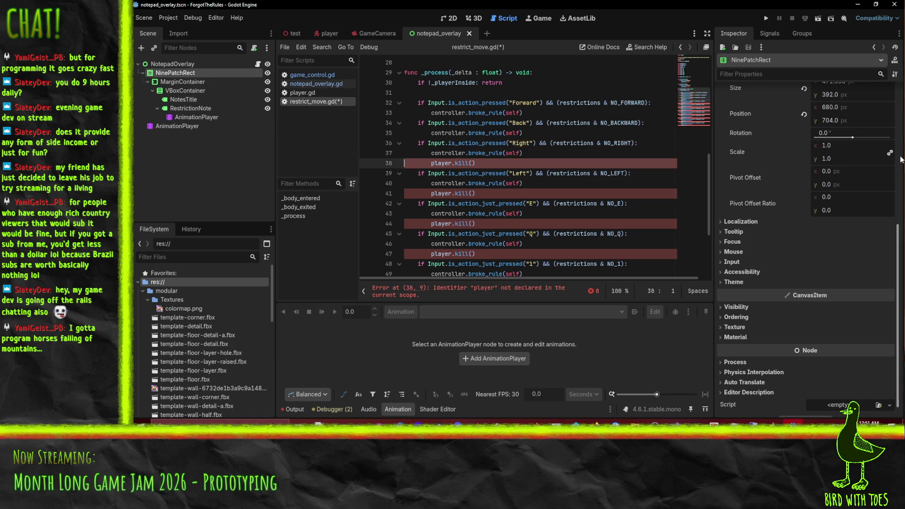
{"action": "key", "text": "ctrl+shift+k"}
{"action": "key", "text": "Down"}
{"action": "key", "text": "Down"}
{"action": "key", "text": "ctrl+shift+k"}
{"action": "key", "text": "Down"}
{"action": "key", "text": "Down"}
{"action": "key", "text": "ctrl+shift+k"}
{"action": "key", "text": "Down"}
{"action": "key", "text": "Down"}
{"action": "key", "text": "ctrl+shift+k"}
{"action": "key", "text": "Down"}
{"action": "key", "text": "Down"}
{"action": "key", "text": "ctrl+shift+k"}
{"action": "key", "text": "Down"}
{"action": "key", "text": "Down"}
{"action": "key", "text": "ctrl+shift+k"}
{"action": "key", "text": "Down"}
{"action": "key", "text": "Down"}
{"action": "key", "text": "ctrl+shift+k"}
{"action": "key", "text": "Down"}
{"action": "key", "text": "Down"}
{"action": "key", "text": "ctrl+shift+k"}
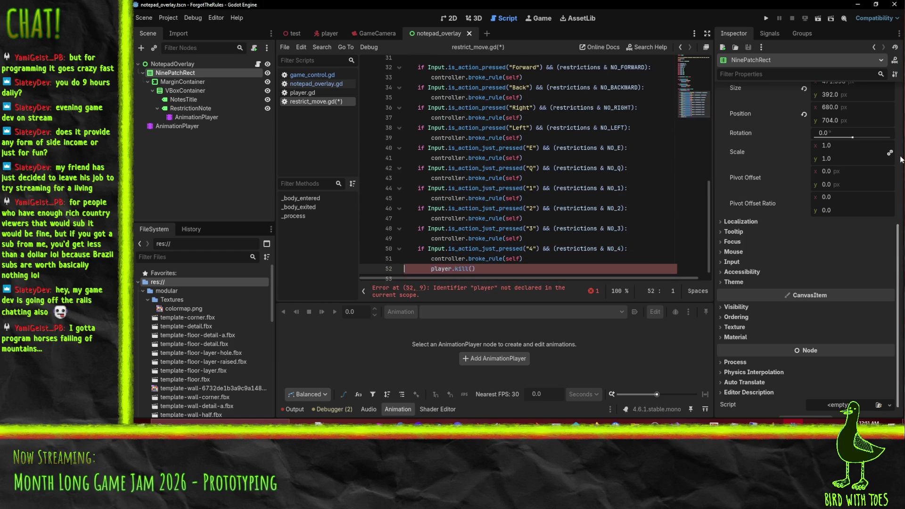
{"action": "key", "text": "Up"}
{"action": "key", "text": "Up"}
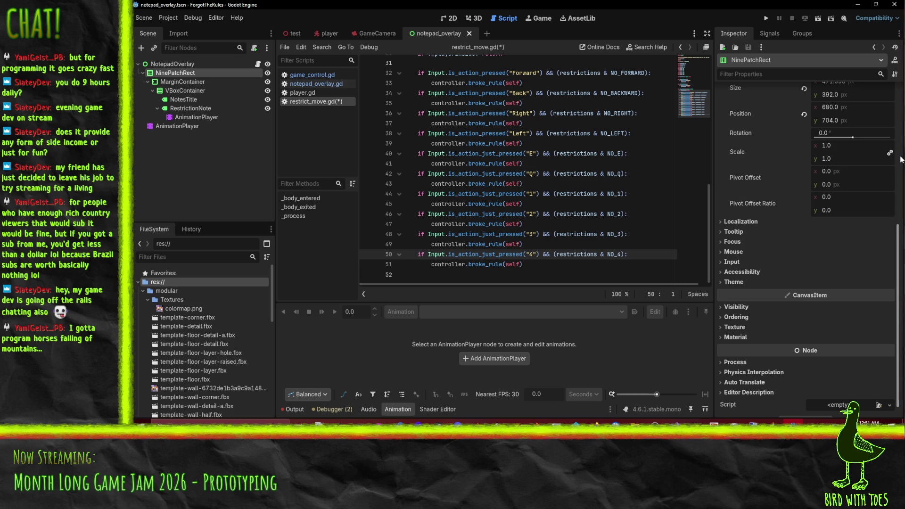
{"action": "left_click", "coordinate": [470, 74]}
{"action": "key", "text": "Down"}
{"action": "key", "text": "Down"}
{"action": "key", "text": "Down"}
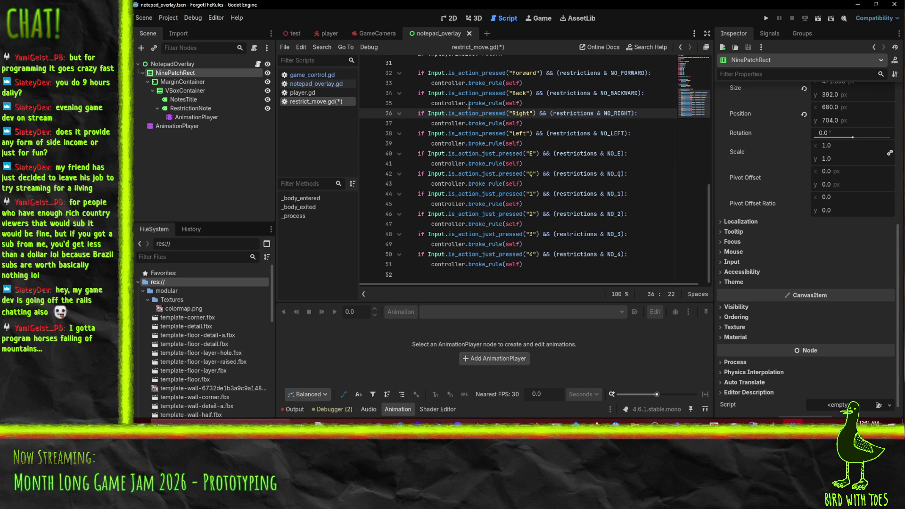
Step: Add a three-line todo above the checks: holding movement ok, starting restricted movement kills, via is_action_just_pressed
{"action": "scroll", "coordinate": [488, 166], "scroll_direction": "up", "scroll_amount": 1}
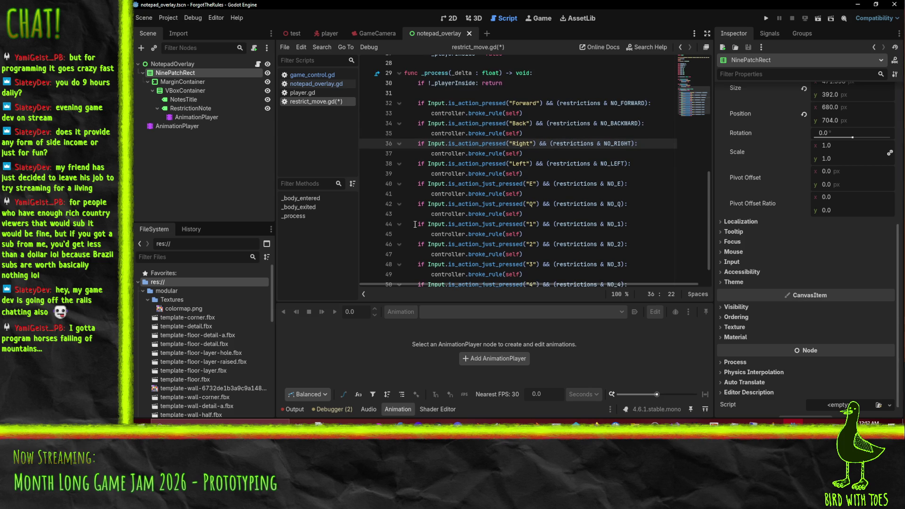
{"action": "left_click", "coordinate": [457, 93]}
{"action": "key", "text": "Return"}
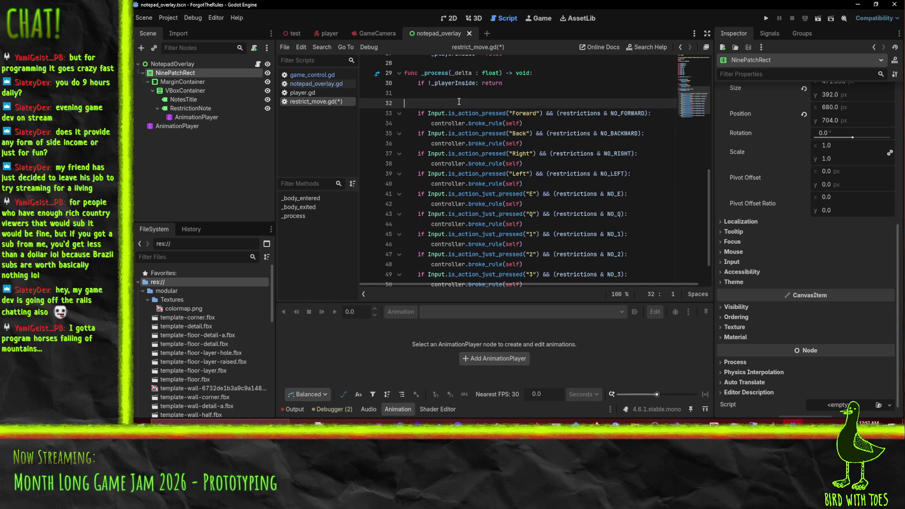
{"action": "type", "text": "# todo: cons"}
{"action": "type", "text": "ider switch whe"}
{"action": "key", "text": "BackSpace"}
{"action": "key", "text": "BackSpace"}
{"action": "key", "text": "BackSpace"}
{"action": "type", "text": "mode when"}
{"action": "type", "text": "ho"}
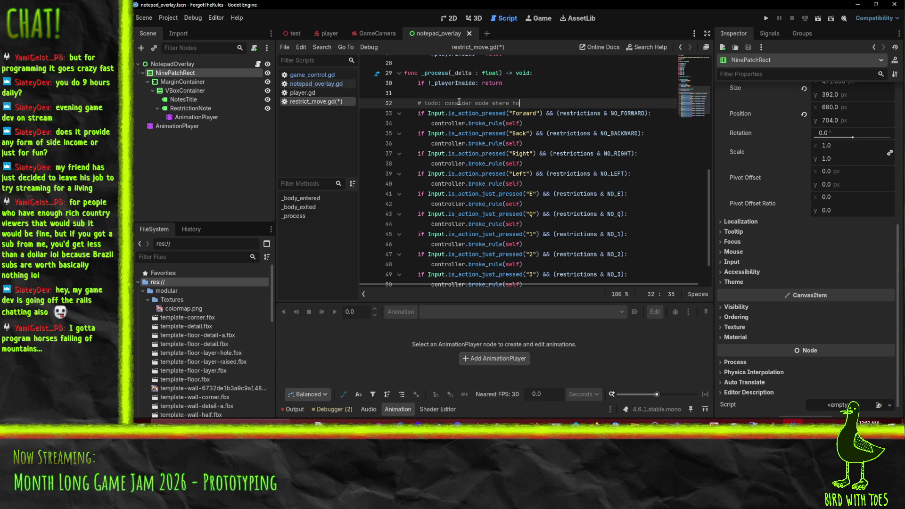
{"action": "type", "text": "lding movement is "}
{"action": "type", "text": "ok"}
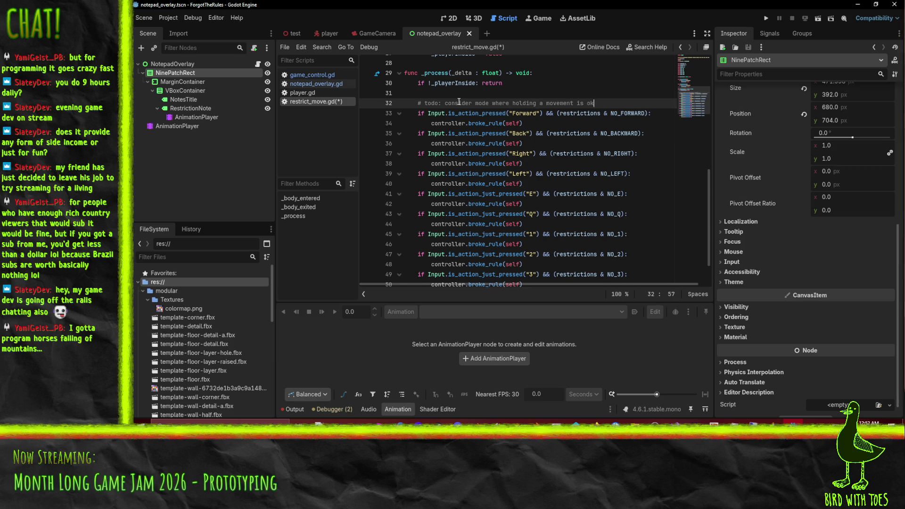
{"action": "key", "text": "Return"}
{"action": "type", "text": "# but starting a restric"}
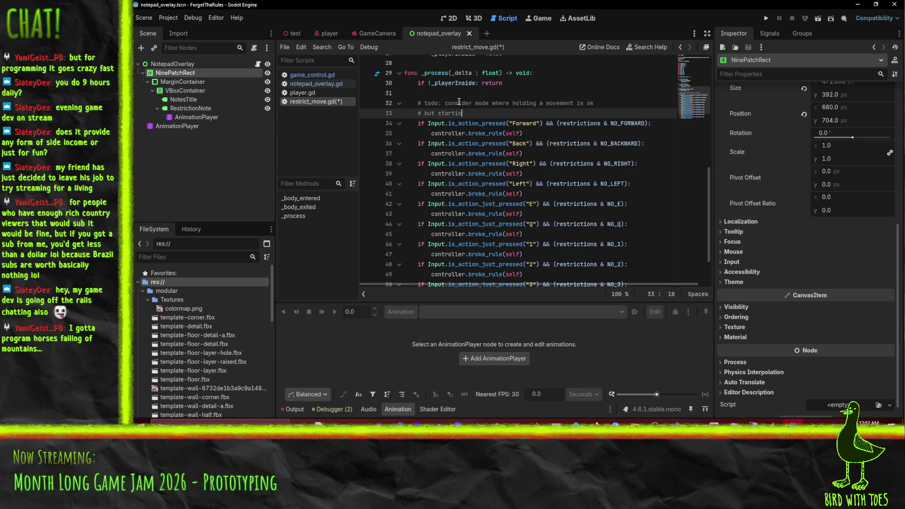
{"action": "type", "text": "ted movement k"}
{"action": "type", "text": "ill"}
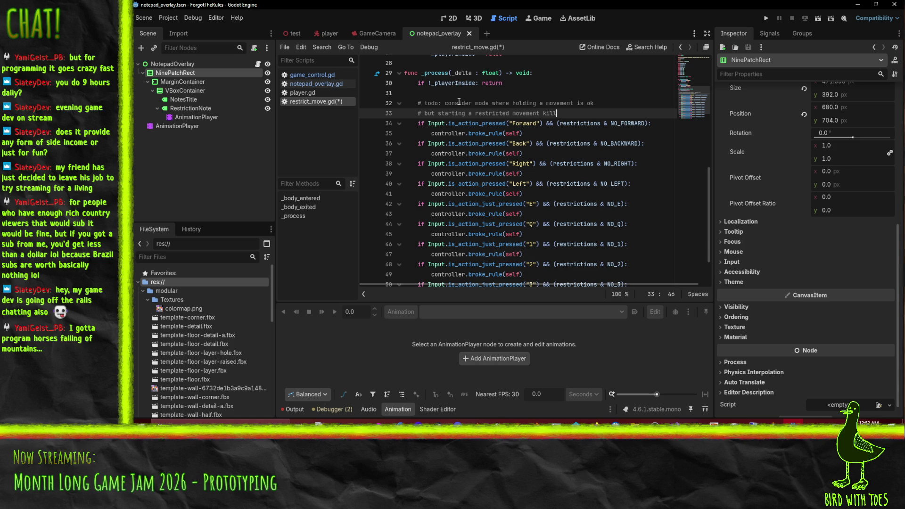
{"action": "type", "text": "s you"}
{"action": "key", "text": "Return"}
{"action": "type", "text": "# i."}
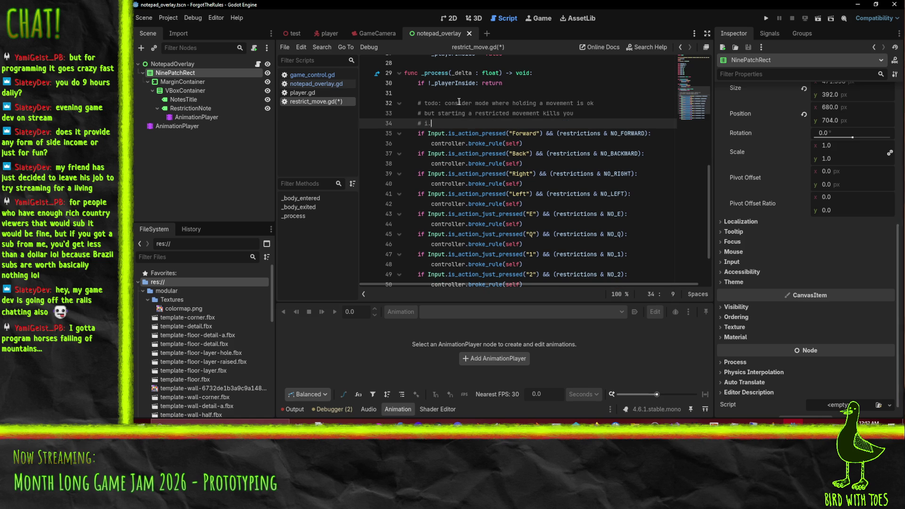
{"action": "type", "text": "e. is_action_"}
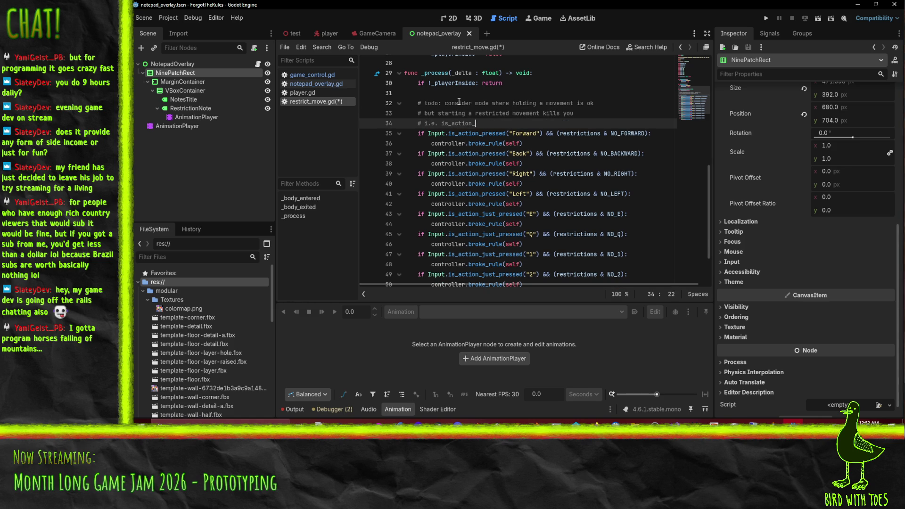
{"action": "type", "text": "just_pressed"}
Step: Save restrict_move.gd and switch to game_control.gd
{"action": "left_click", "coordinate": [484, 155]}
{"action": "key", "text": "ctrl+s"}
{"action": "scroll", "coordinate": [517, 243], "scroll_direction": "up", "scroll_amount": 3}
{"action": "left_click", "coordinate": [297, 75]}
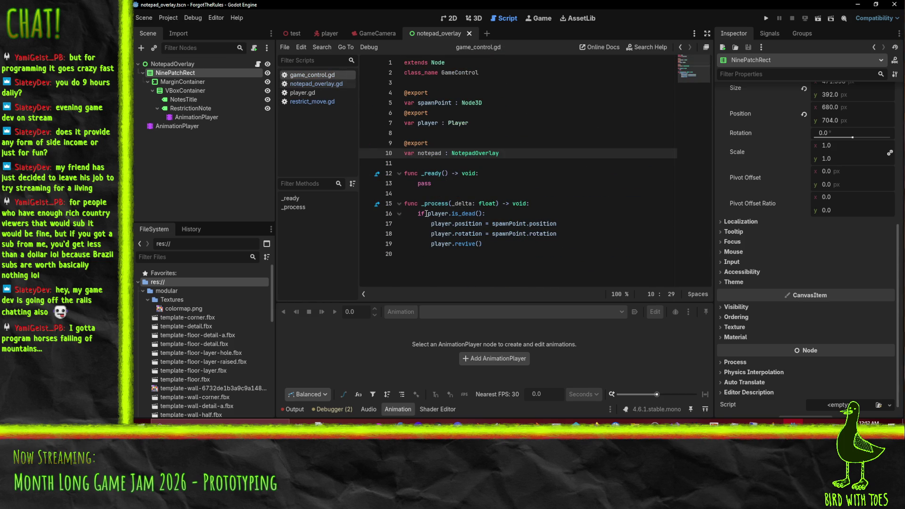
Step: Insert a blank line above _ready in game_control.gd and start typing 'func rule_'
{"action": "left_click", "coordinate": [435, 170]}
{"action": "key", "text": "Home"}
{"action": "key", "text": "Return"}
{"action": "key", "text": "Return"}
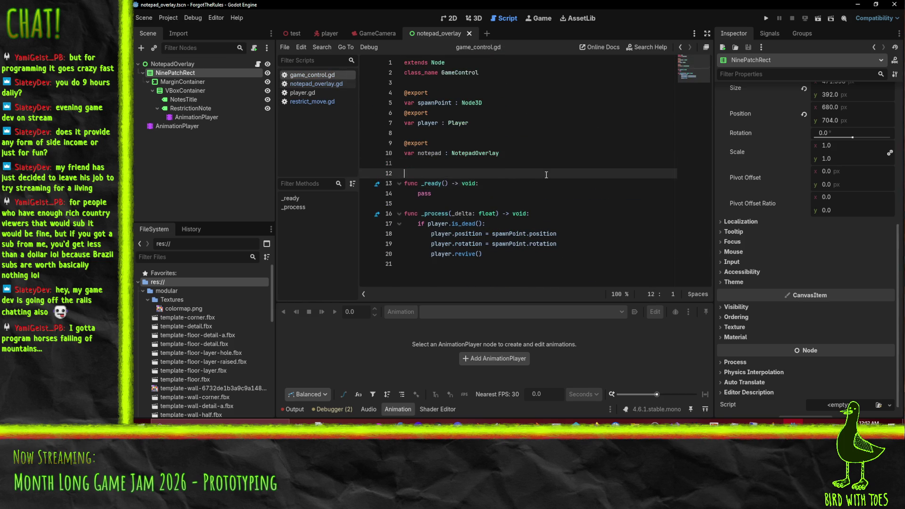
{"action": "key", "text": "Up"}
{"action": "key", "text": "Up"}
{"action": "type", "text": "func rule_"}
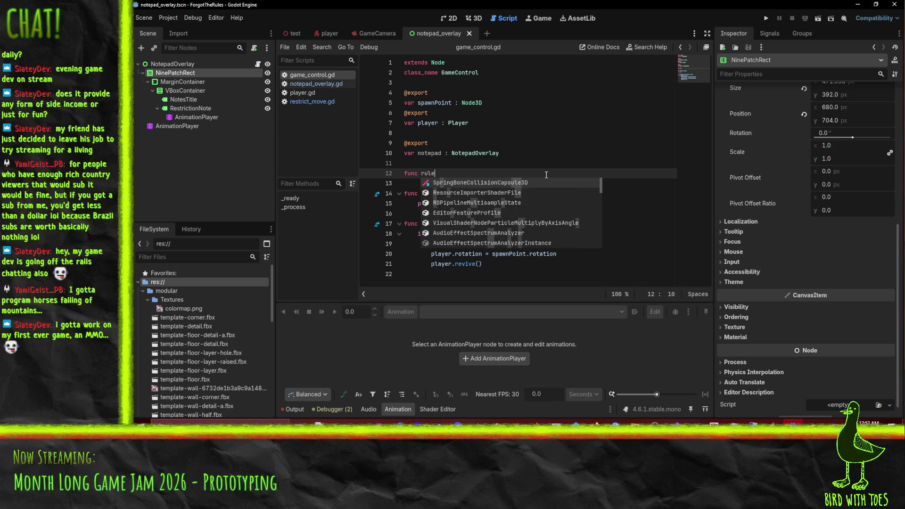
Step: Check the called name in restrict_move.gd, then rename the new function to broke_rule()
{"action": "left_click", "coordinate": [327, 102]}
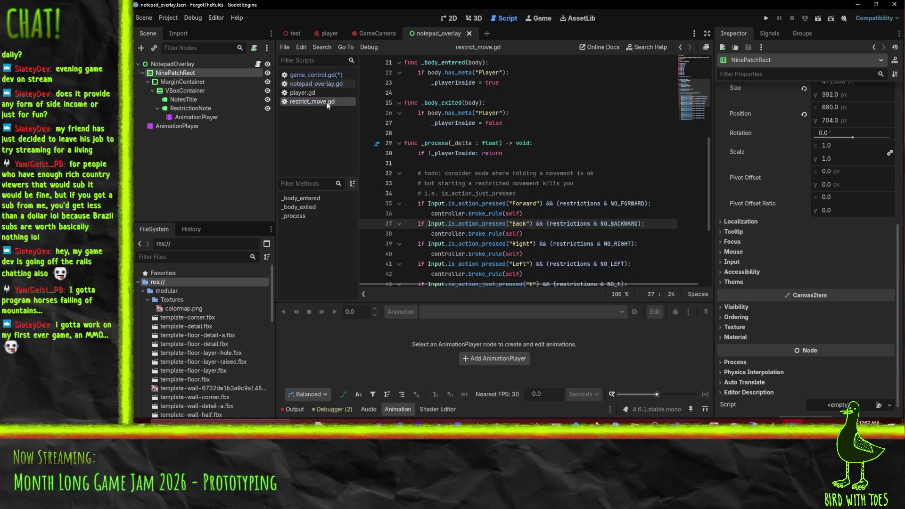
{"action": "left_click", "coordinate": [308, 76]}
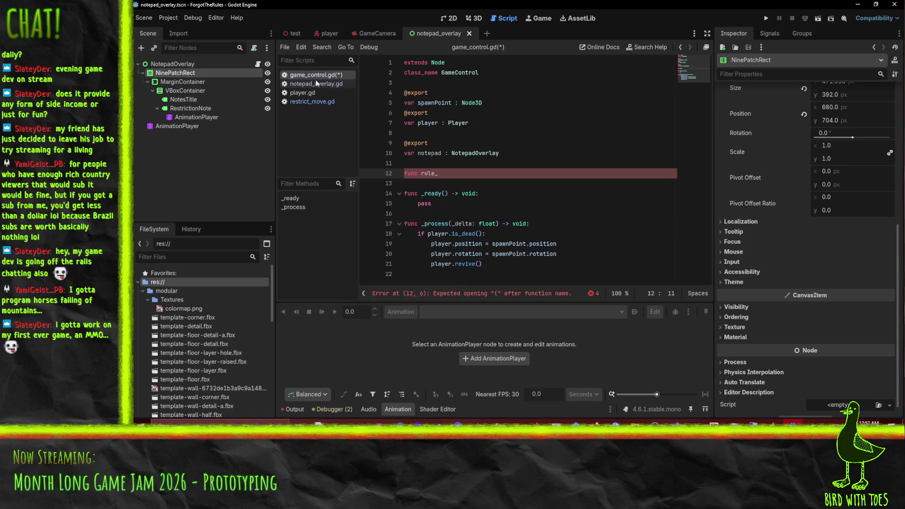
{"action": "double_click", "coordinate": [424, 176]}
{"action": "type", "text": "broke_"}
{"action": "type", "text": "rule"}
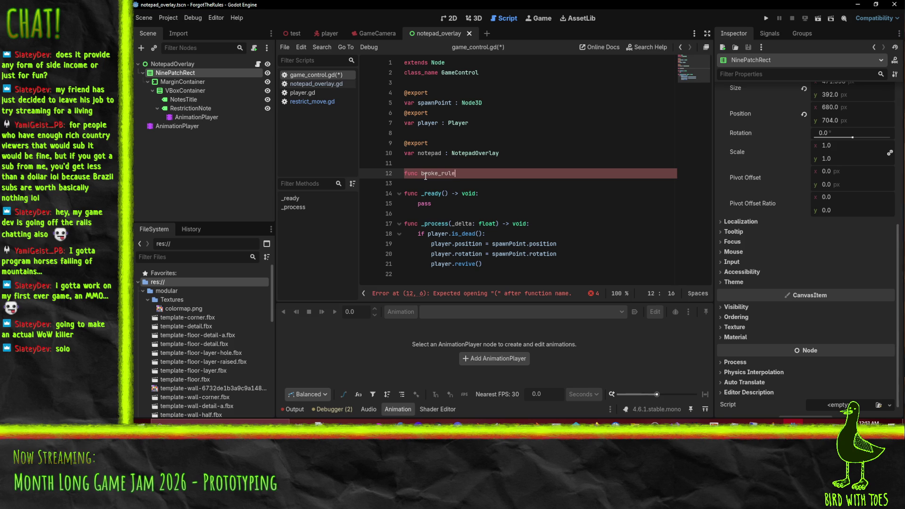
{"action": "type", "text": "("}
{"action": "type", "text": ") ->"}
Step: Complete the declaration as broke_rule(rule_object): with an indented body line below
{"action": "key", "text": "BackSpace"}
{"action": "key", "text": "BackSpace"}
{"action": "key", "text": "BackSpace"}
{"action": "type", "text": ":"}
{"action": "key", "text": "Return"}
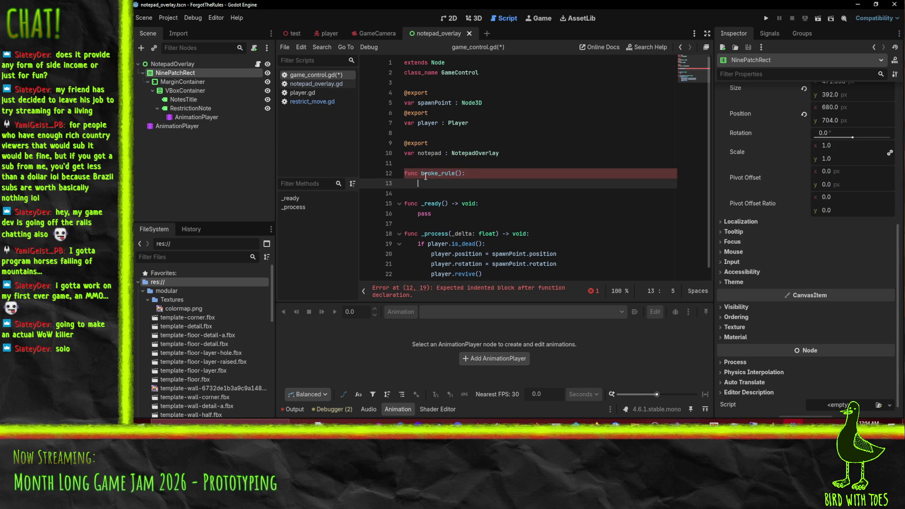
{"action": "key", "text": "Up"}
{"action": "key", "text": "End"}
{"action": "key", "text": "Left"}
{"action": "key", "text": "Left"}
{"action": "type", "text": "rule"}
{"action": "key", "text": "Down"}
{"action": "left_click", "coordinate": [474, 174]}
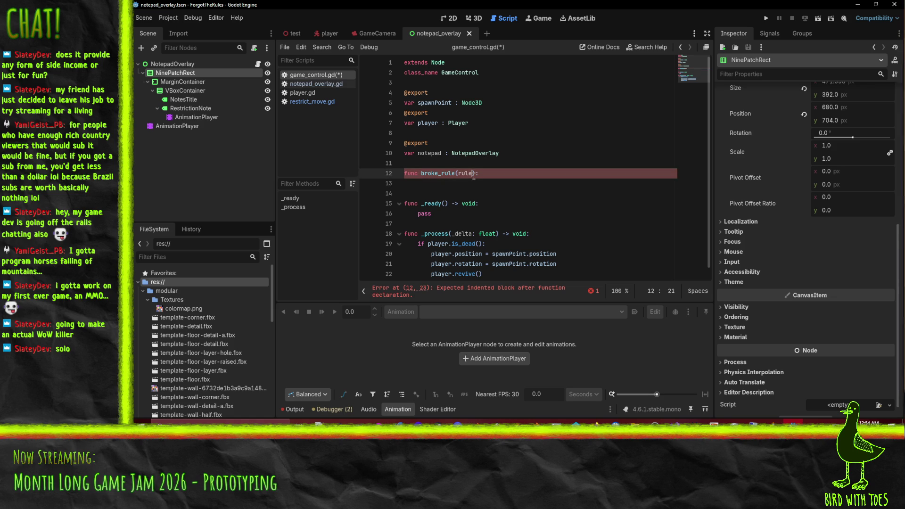
{"action": "type", "text": ": object"}
{"action": "key", "text": "Down"}
Step: Add 'var rule_desc = rule_object.get_desc()' as the function's first body line
{"action": "type", "text": "ri;"}
{"action": "key", "text": "BackSpace"}
{"action": "key", "text": "BackSpace"}
{"action": "key", "text": "BackSpace"}
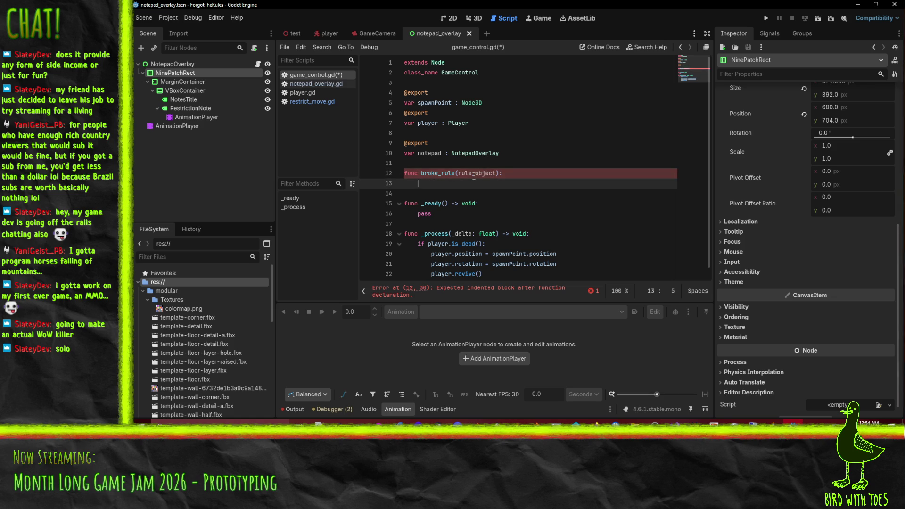
{"action": "type", "text": "var "}
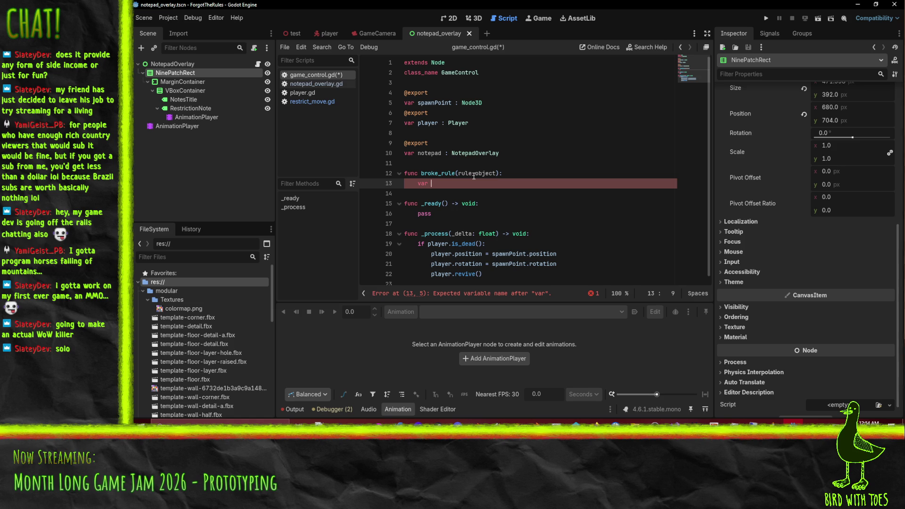
{"action": "type", "text": "rule_desc = r"}
{"action": "type", "text": "ule_object.get"}
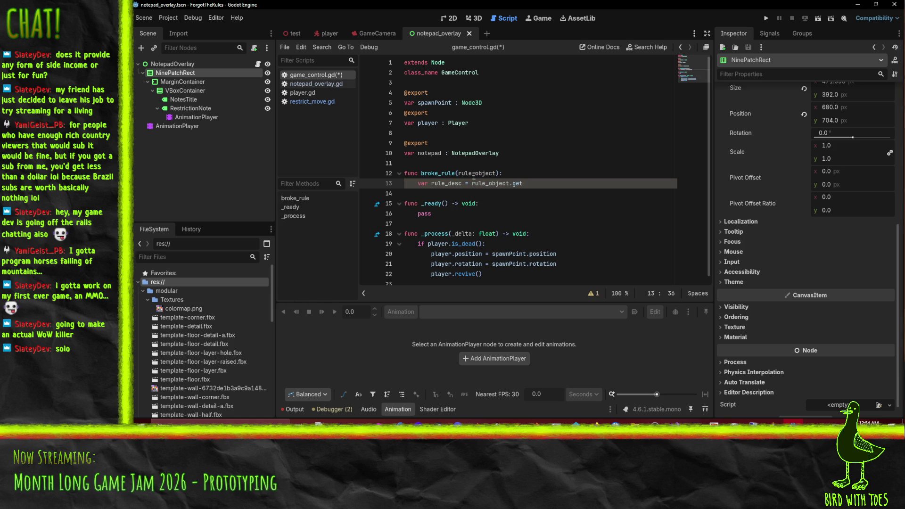
{"action": "type", "text": "Desc()"}
{"action": "left_click", "coordinate": [474, 174]}
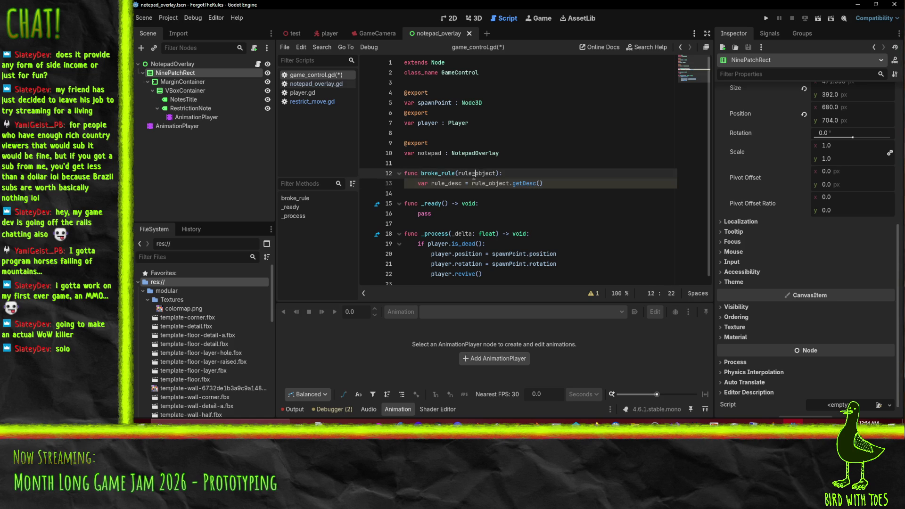
{"action": "key", "text": "Down"}
{"action": "key", "text": "End"}
{"action": "key", "text": "Left"}
{"action": "key", "text": "Left"}
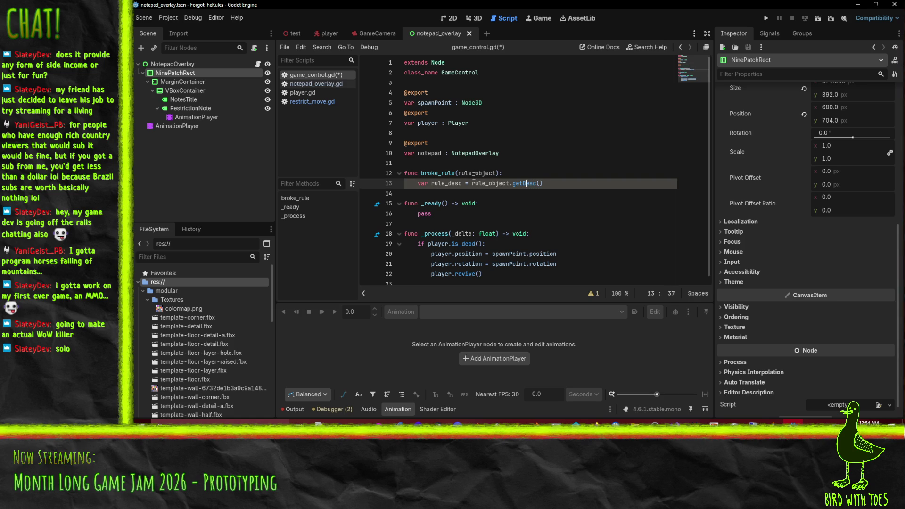
{"action": "key", "text": "BackSpace"}
{"action": "type", "text": "-d"}
{"action": "key", "text": "BackSpace"}
{"action": "type", "text": "_"}
Step: Add a 'player.kill()' call on the line after the description
{"action": "key", "text": "Home"}
{"action": "key", "text": "Return"}
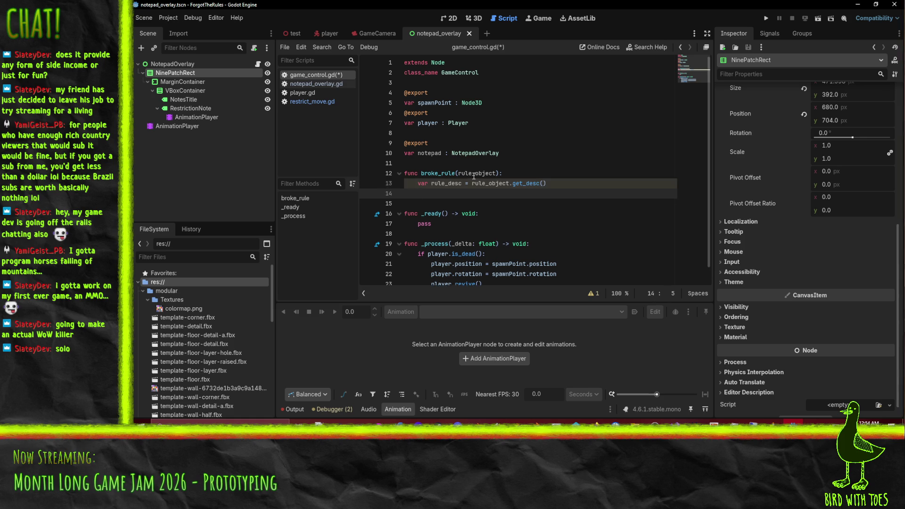
{"action": "type", "text": "player."}
{"action": "type", "text": "kill"}
{"action": "key", "text": "Return"}
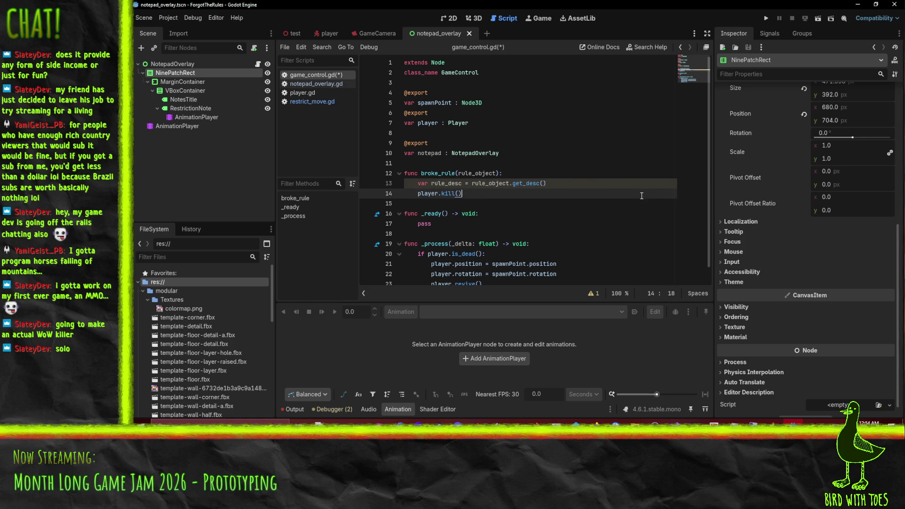
{"action": "key", "text": "Return"}
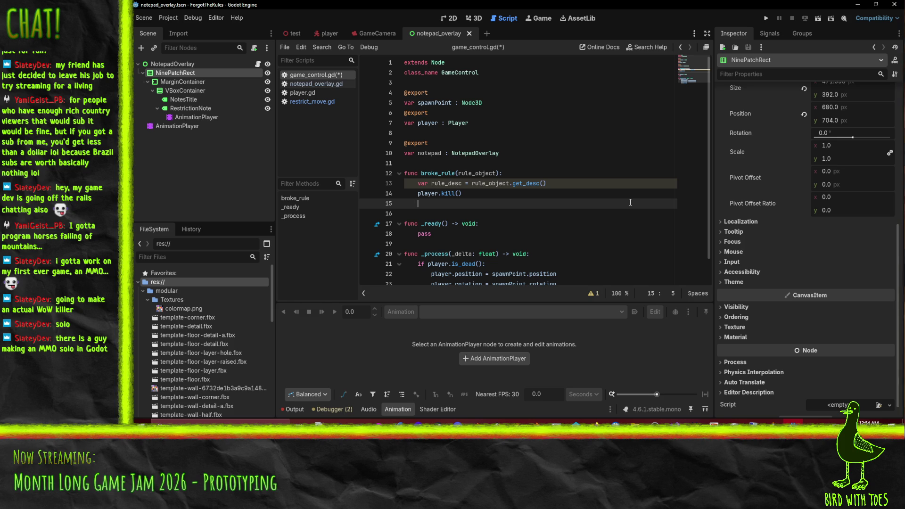
{"action": "key", "text": "BackSpace"}
{"action": "key", "text": "BackSpace"}
Step: Scroll down to review the revive code in _process
{"action": "scroll", "coordinate": [544, 203], "scroll_direction": "down", "scroll_amount": 1}
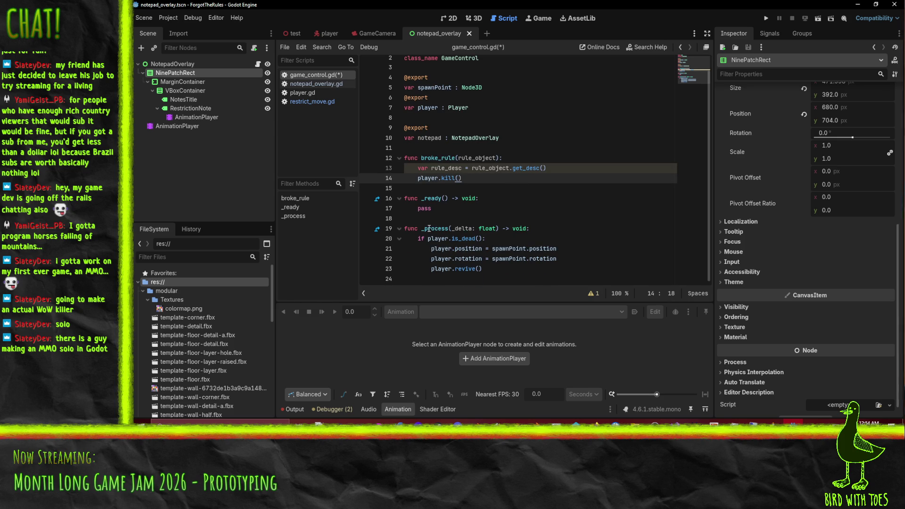
{"action": "left_click", "coordinate": [494, 275]}
{"action": "left_click", "coordinate": [487, 270]}
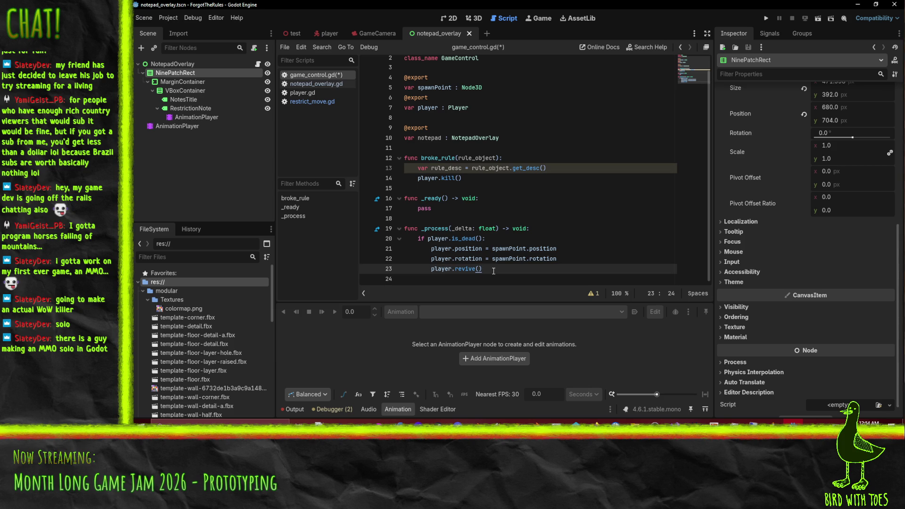
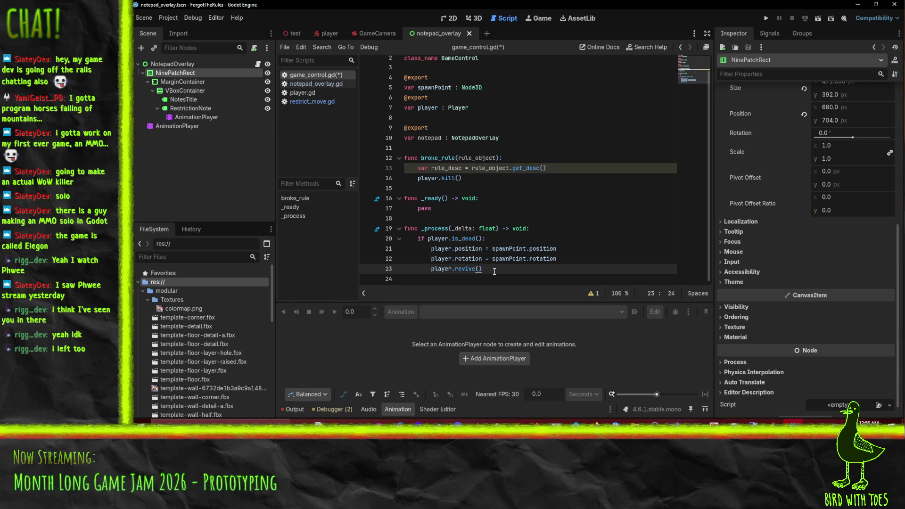
Step: After the revive call in game_control.gd, start a notepad. call using autocomplete
{"action": "left_click", "coordinate": [536, 277]}
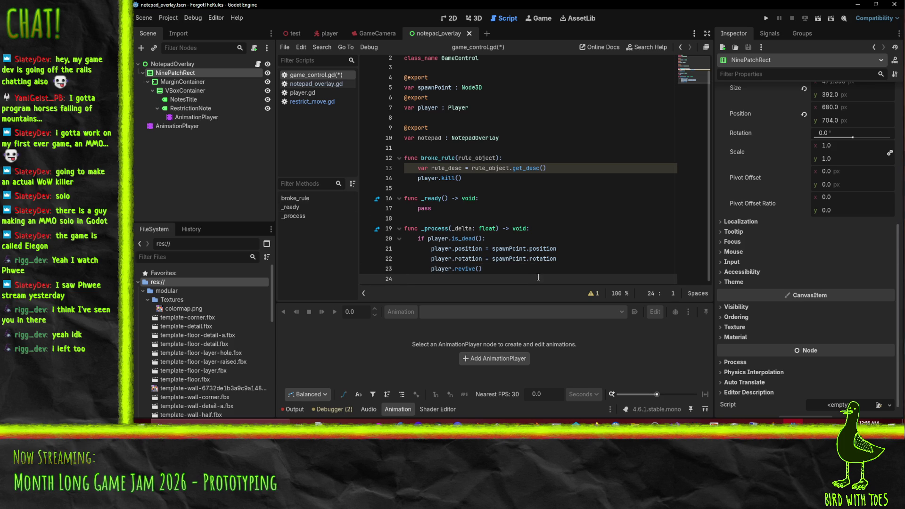
{"action": "key", "text": "BackSpace"}
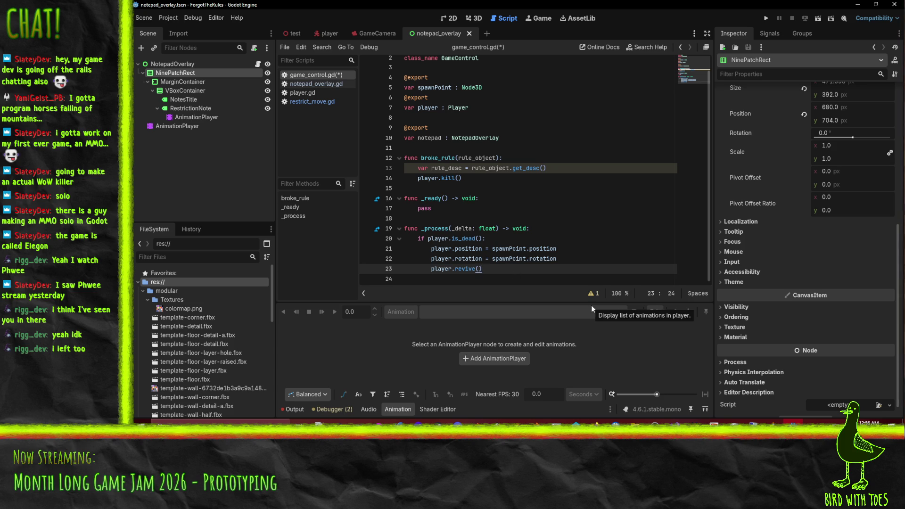
{"action": "key", "text": "Return"}
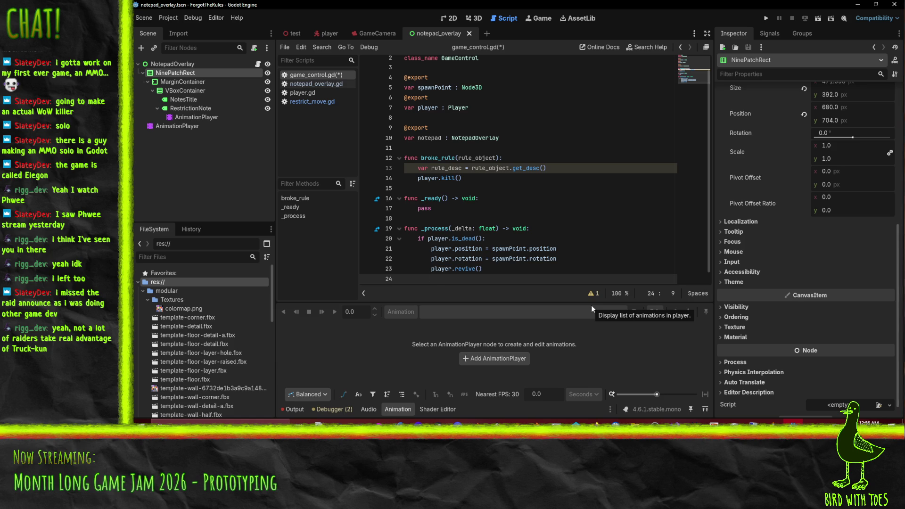
{"action": "scroll", "coordinate": [477, 181], "scroll_direction": "up", "scroll_amount": 1}
{"action": "type", "text": "notepad."}
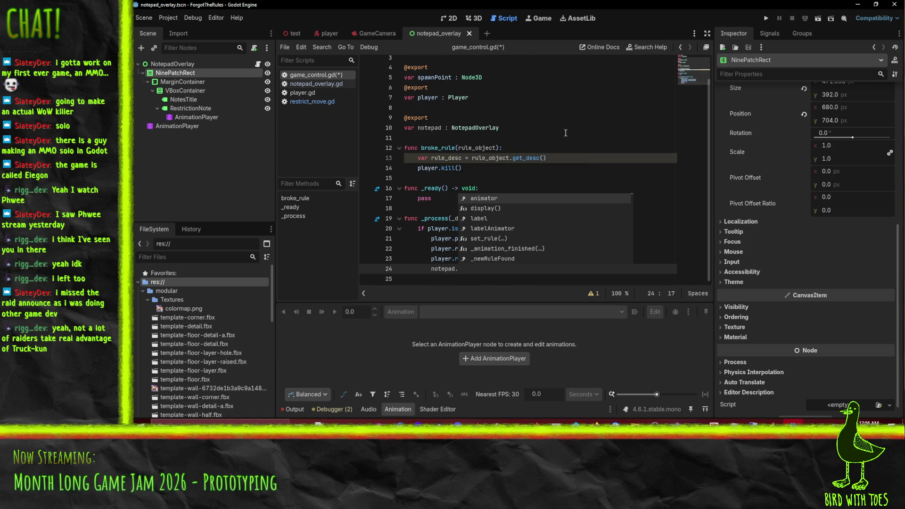
{"action": "key", "text": "Down"}
{"action": "key", "text": "Down"}
{"action": "key", "text": "Down"}
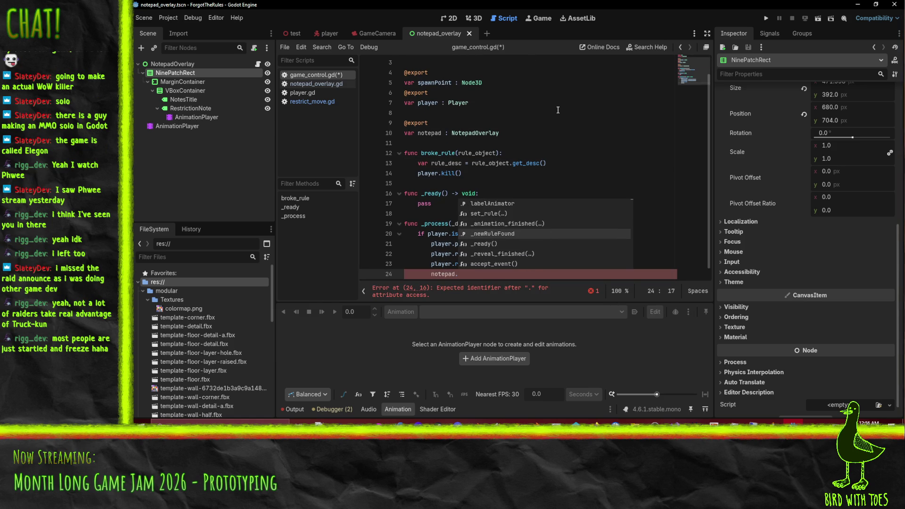
{"action": "key", "text": "Return"}
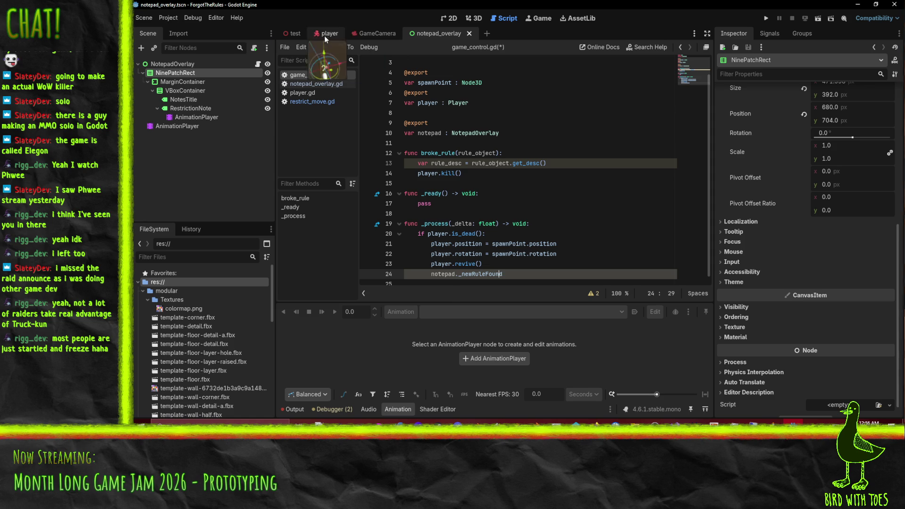
Step: Check the set_rule function in notepad_overlay.gd, then return to the test scene
{"action": "left_click", "coordinate": [326, 84]}
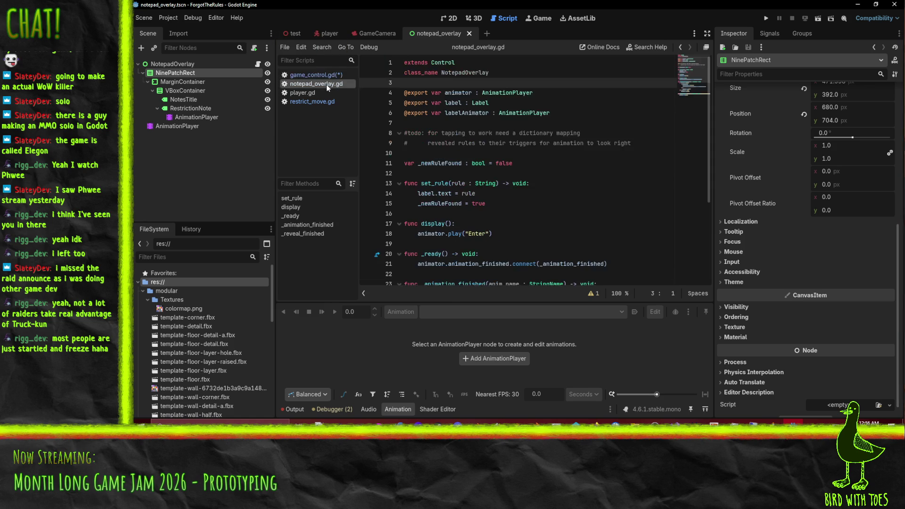
{"action": "double_click", "coordinate": [435, 183]}
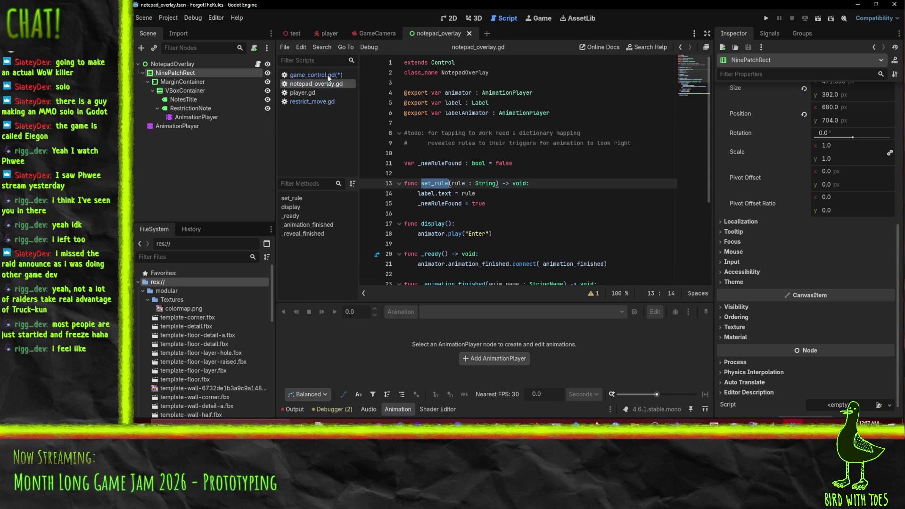
{"action": "left_click", "coordinate": [294, 38]}
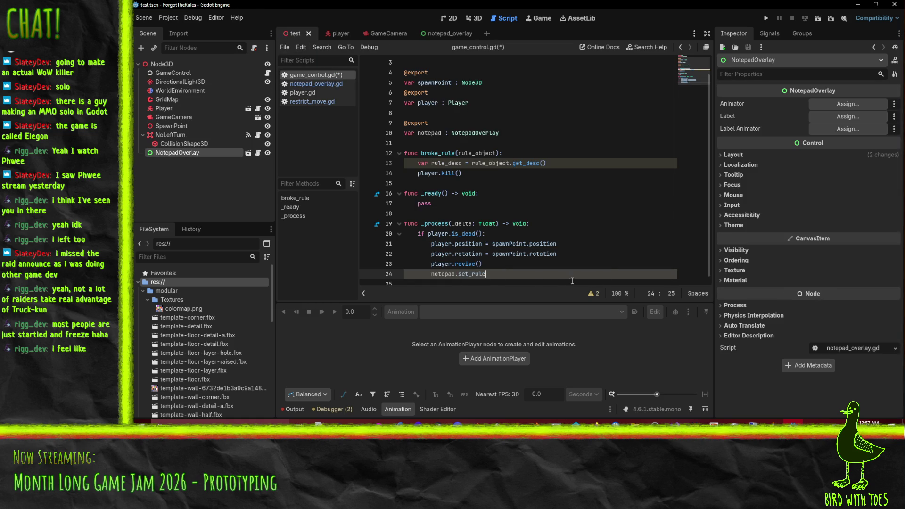
Step: Pass lastBroken to the set_rule call and delete the unused rule_desc line in broke_rule
{"action": "type", "text": "(last_rule"}
{"action": "type", "text": "_broken"}
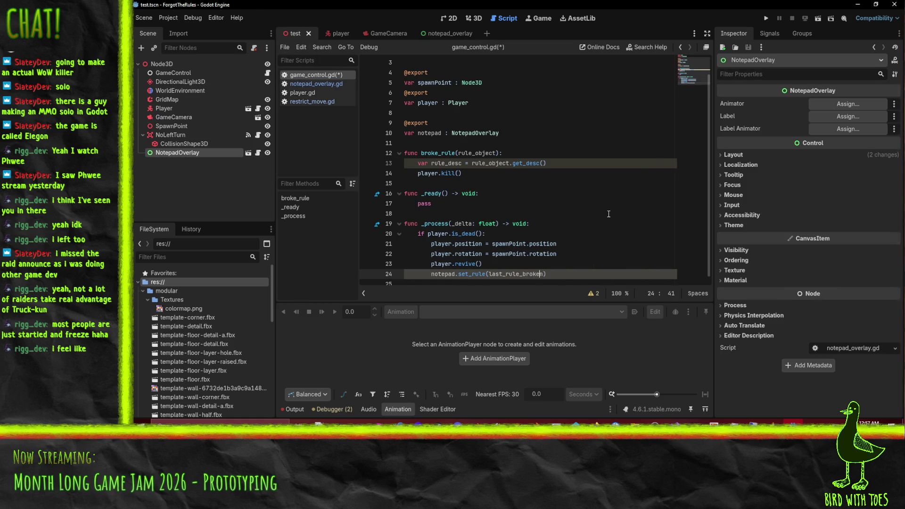
{"action": "key", "text": "Left"}
{"action": "key", "text": "Left"}
{"action": "key", "text": "Left"}
{"action": "key", "text": "shift+Right"}
{"action": "key", "text": "shift+Right"}
{"action": "key", "text": "shift+Right"}
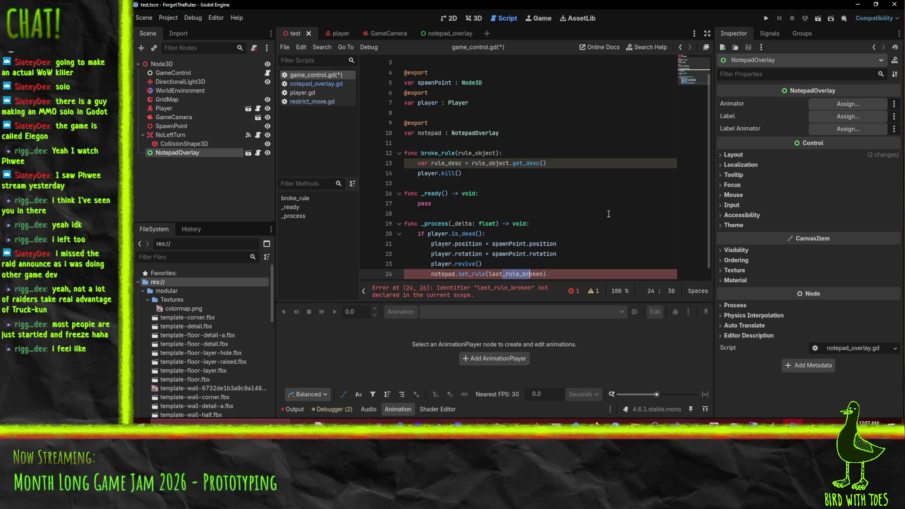
{"action": "type", "text": "Broken"}
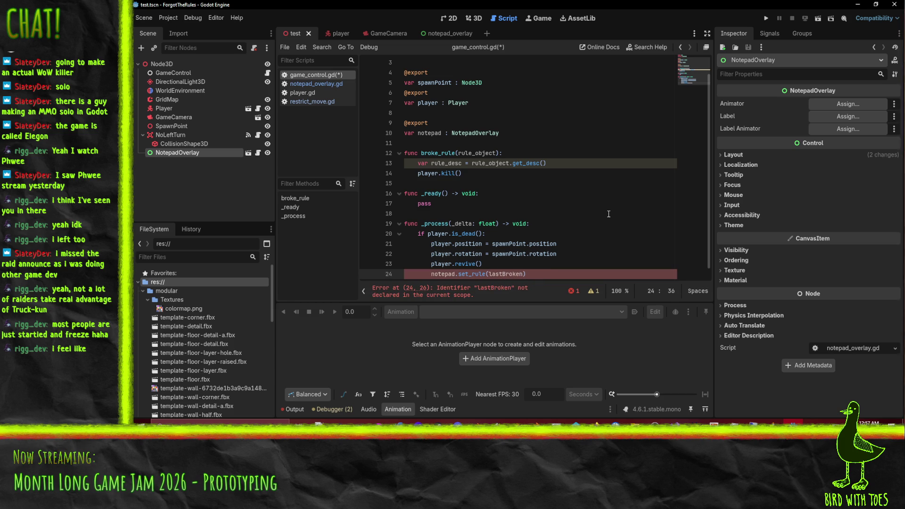
{"action": "left_click", "coordinate": [445, 158]}
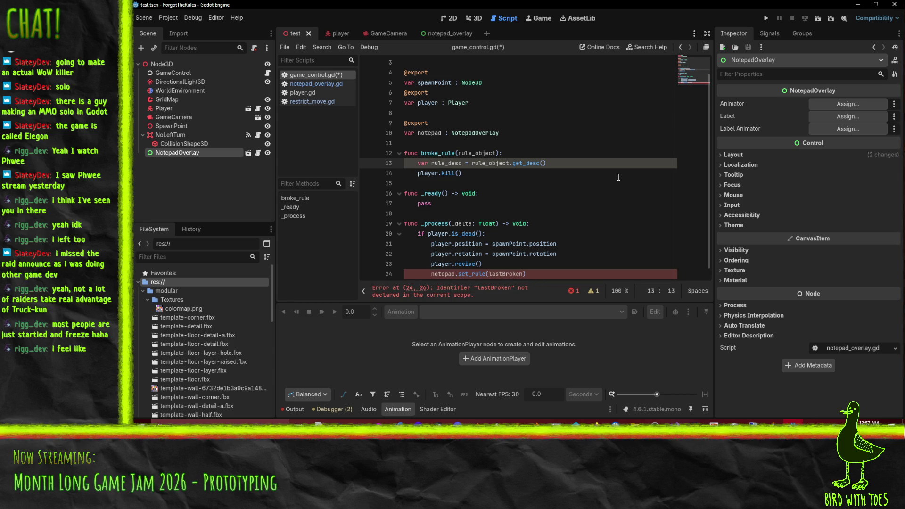
{"action": "key", "text": "shift+End"}
{"action": "key", "text": "BackSpace"}
{"action": "key", "text": "BackSpace"}
Step: Declare var lastBroken below the notepad declaration
{"action": "left_click", "coordinate": [489, 254]}
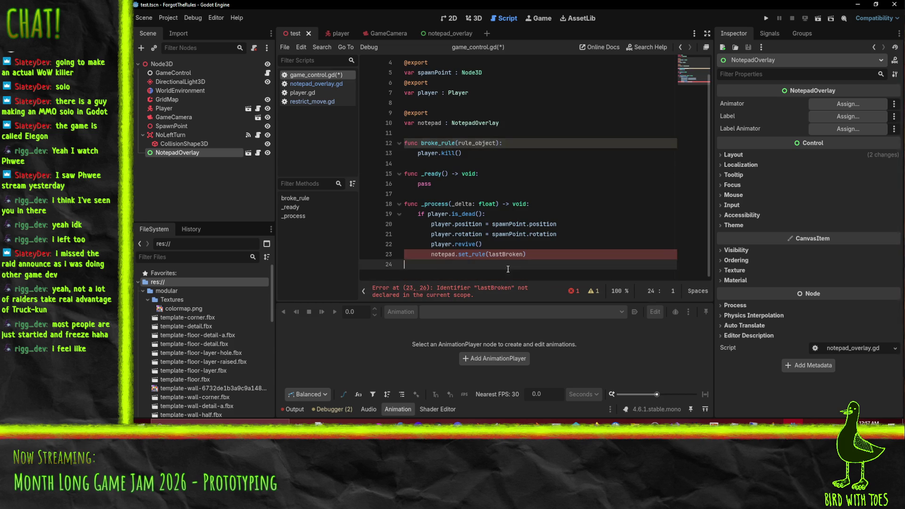
{"action": "left_click", "coordinate": [542, 133]}
{"action": "key", "text": "Up"}
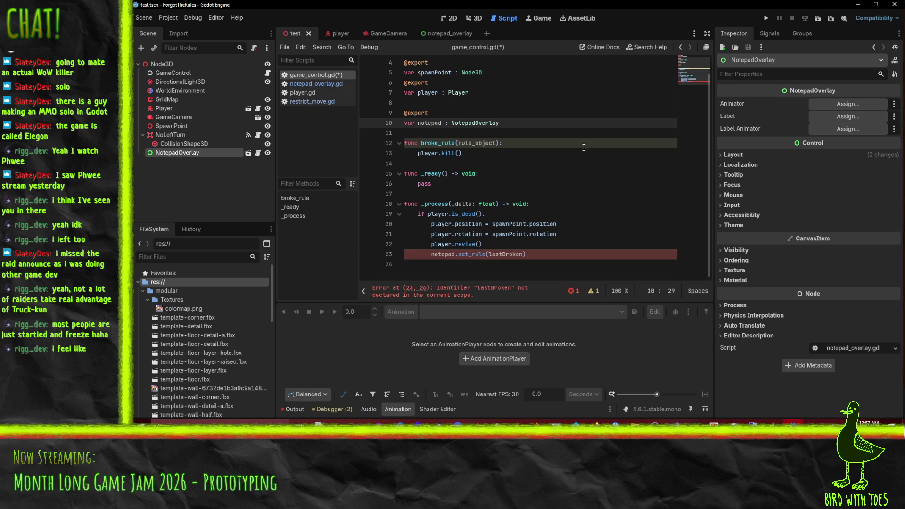
{"action": "key", "text": "Return"}
{"action": "key", "text": "Return"}
{"action": "type", "text": "var "}
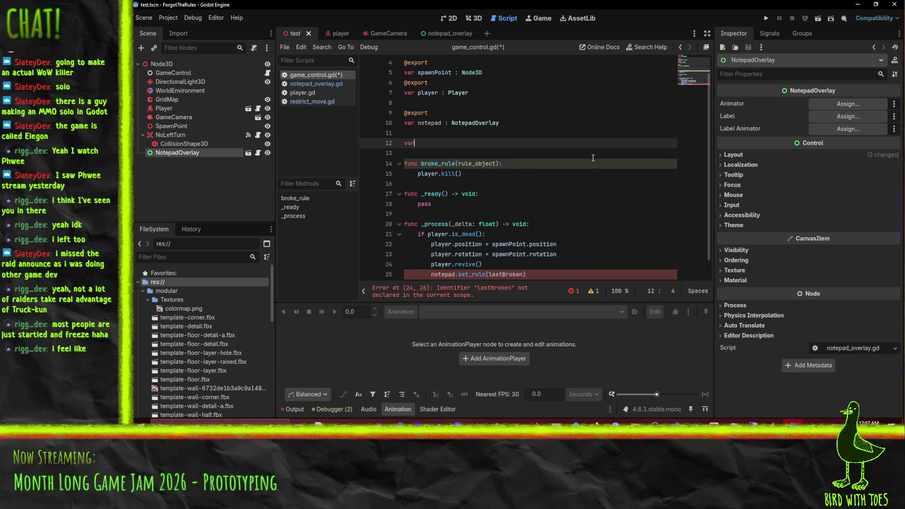
{"action": "type", "text": "lastBroken :"}
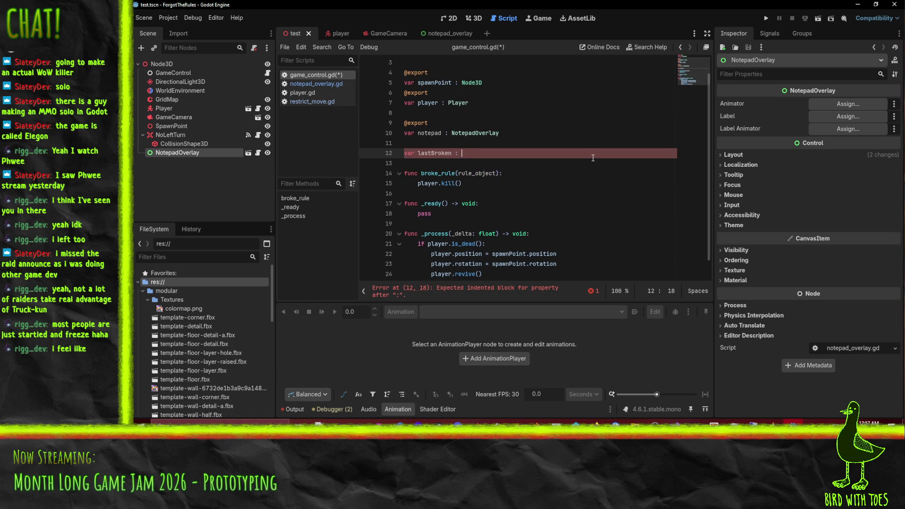
{"action": "key", "text": "BackSpace"}
{"action": "key", "text": "BackSpace"}
{"action": "key", "text": "BackSpace"}
{"action": "double_click", "coordinate": [440, 153]}
Step: In broke_rule, assign lastBroken = rule and shorten the parameter name to rule
{"action": "left_click", "coordinate": [467, 187]}
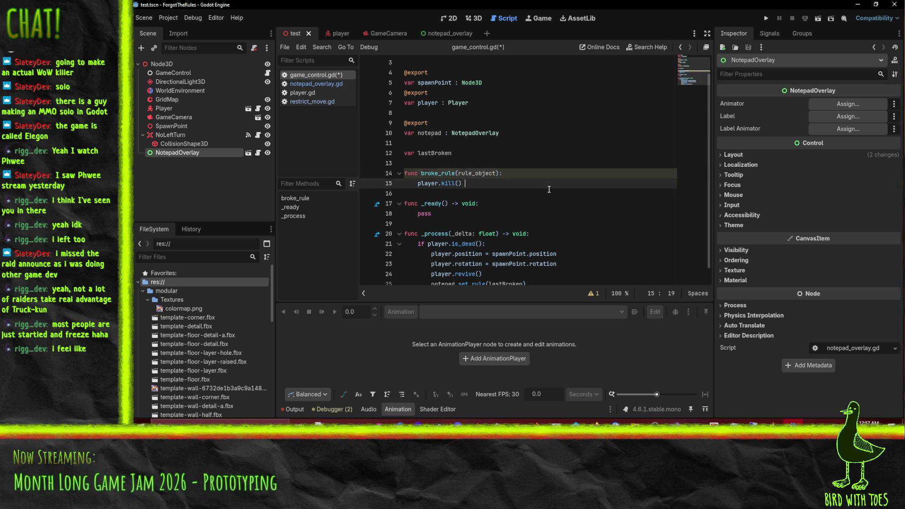
{"action": "key", "text": "ctrl+shift+Return"}
{"action": "type", "text": "lastBroken"}
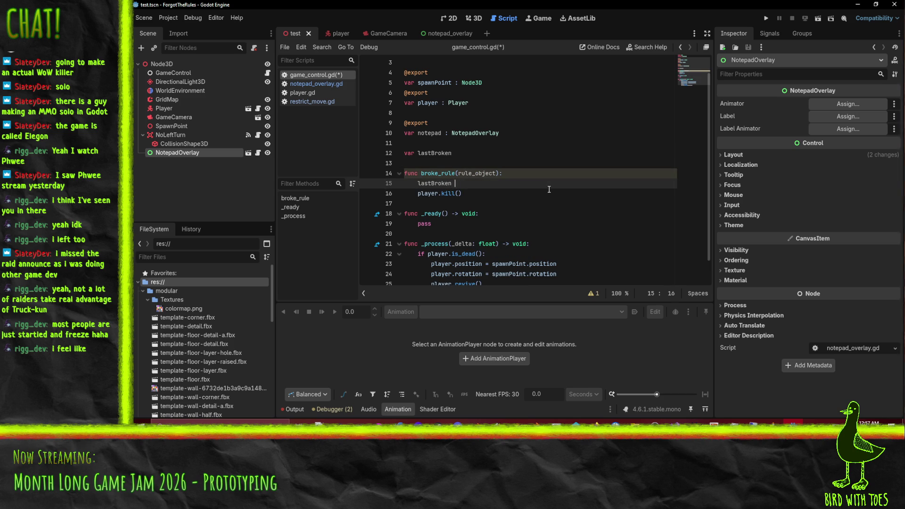
{"action": "type", "text": "= = rule"}
{"action": "key", "text": "Escape"}
{"action": "key", "text": "Up"}
{"action": "key", "text": "Delete"}
{"action": "key", "text": "Delete"}
{"action": "key", "text": "Delete"}
{"action": "key", "text": "Down"}
Step: Rename the variable to lastBrokenRule everywhere it is used and save game_control.gd
{"action": "scroll", "coordinate": [450, 122], "scroll_direction": "down", "scroll_amount": 1}
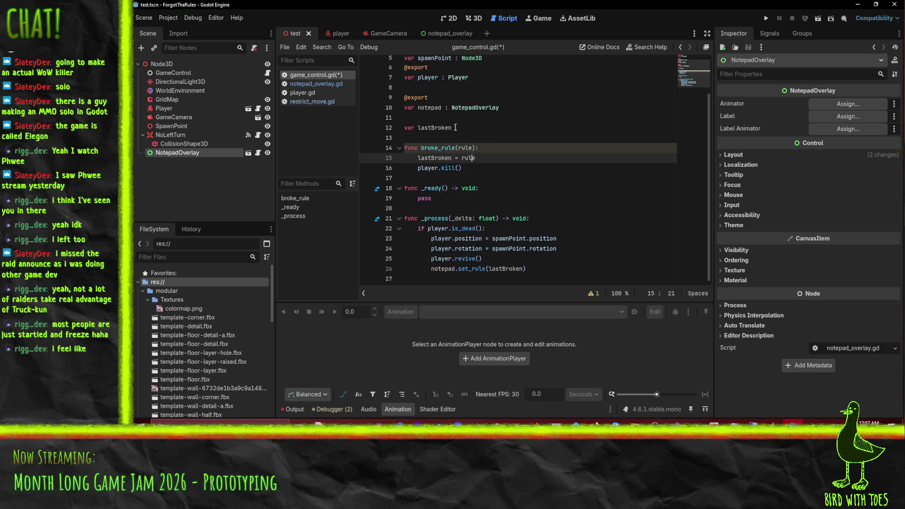
{"action": "left_click", "coordinate": [451, 123]}
{"action": "scroll", "coordinate": [451, 123], "scroll_direction": "up", "scroll_amount": 1}
{"action": "type", "text": "Rule"}
{"action": "left_click", "coordinate": [431, 130]}
{"action": "double_click", "coordinate": [432, 130]}
{"action": "left_click_drag", "start_coordinate": [500, 274], "coordinate": [483, 264]}
{"action": "key", "text": "ctrl+c"}
{"action": "scroll", "coordinate": [512, 268], "scroll_direction": "down", "scroll_amount": 1}
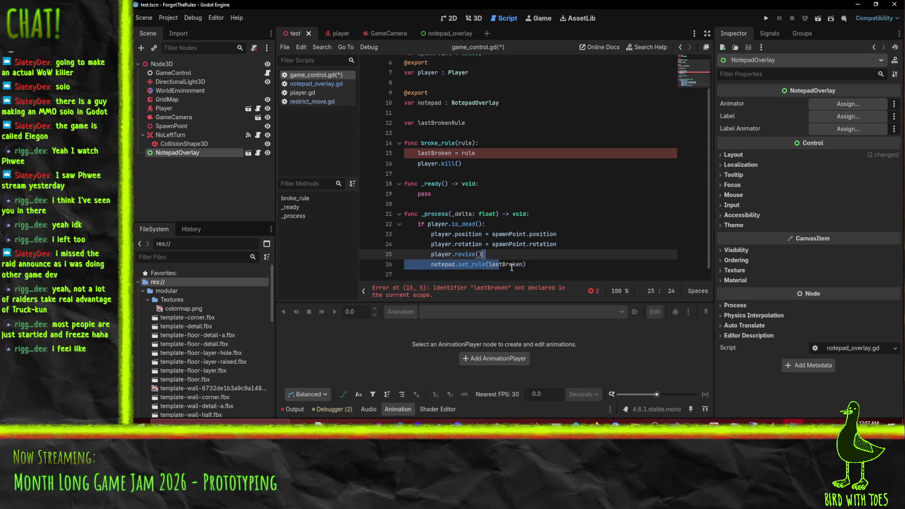
{"action": "double_click", "coordinate": [505, 264]}
{"action": "key", "text": "ctrl+v"}
{"action": "double_click", "coordinate": [435, 153]}
{"action": "key", "text": "ctrl+v"}
{"action": "left_click", "coordinate": [501, 214]}
{"action": "key", "text": "ctrl+s"}
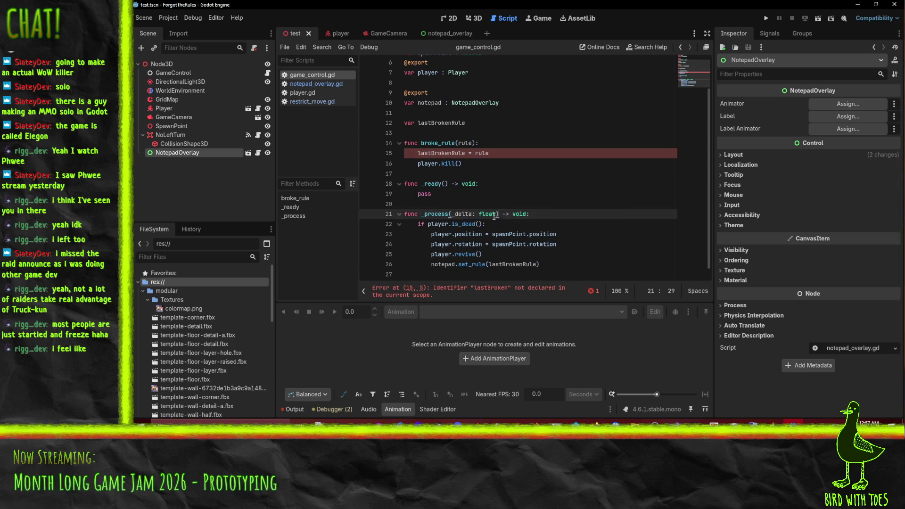
Step: Remove the String type from set_rule's rule parameter in notepad_overlay.gd
{"action": "left_click_drag", "start_coordinate": [473, 223], "coordinate": [485, 234]}
{"action": "left_click", "coordinate": [318, 102]}
{"action": "left_click", "coordinate": [319, 83]}
{"action": "scroll", "coordinate": [520, 195], "scroll_direction": "down", "scroll_amount": 1}
{"action": "double_click", "coordinate": [484, 152]}
{"action": "key", "text": "BackSpace"}
{"action": "key", "text": "BackSpace"}
{"action": "key", "text": "BackSpace"}
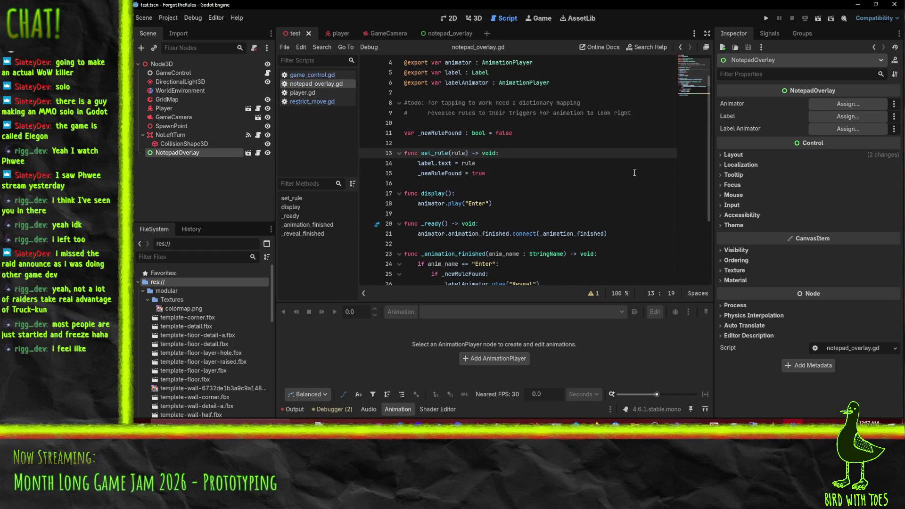
Step: Change set_rule's label.text line to use rule.description
{"action": "left_click", "coordinate": [484, 167]}
{"action": "type", "text": "."}
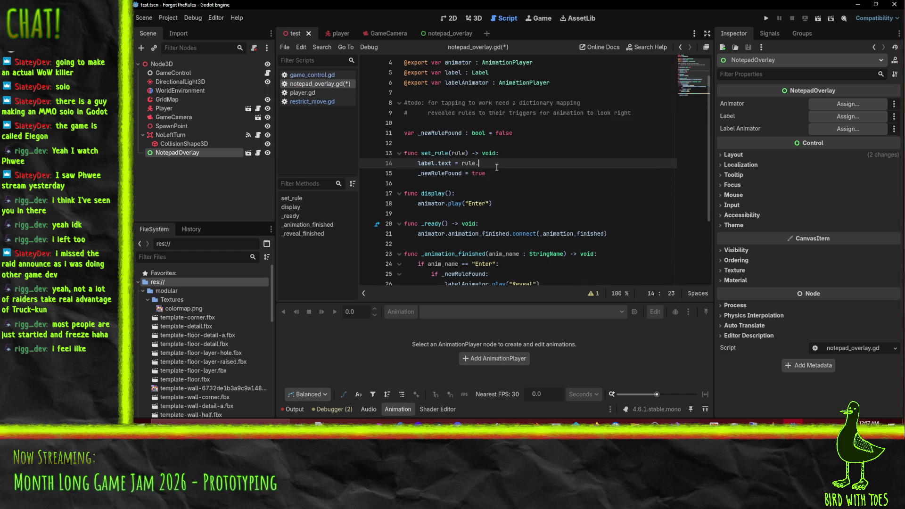
{"action": "type", "text": "d"}
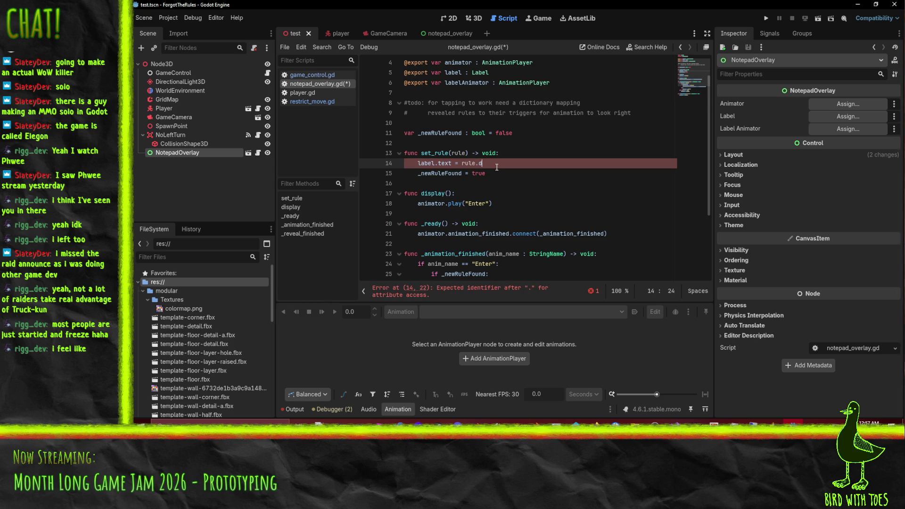
{"action": "type", "text": "escription"}
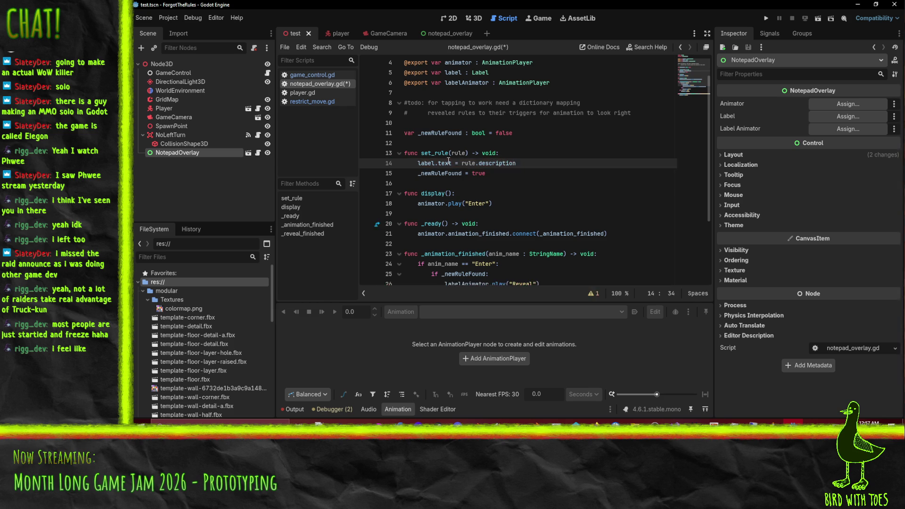
{"action": "type", "text": "()"}
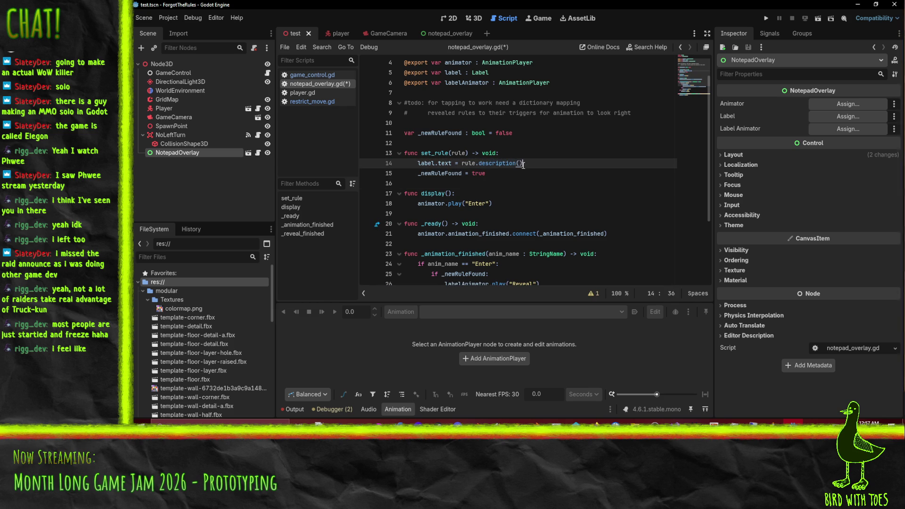
{"action": "left_click", "coordinate": [524, 169]}
{"action": "left_click", "coordinate": [530, 164]}
{"action": "key", "text": "BackSpace"}
{"action": "key", "text": "BackSpace"}
{"action": "left_click", "coordinate": [528, 172]}
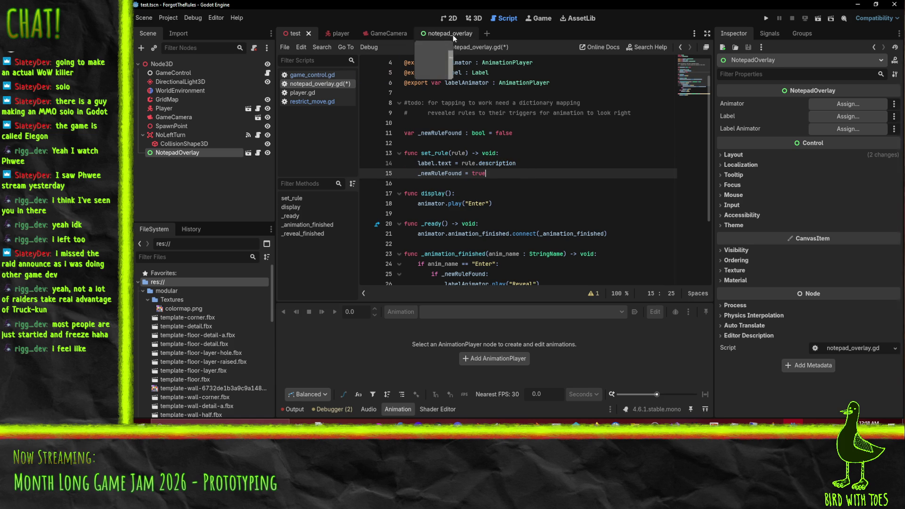
Step: Open restrict_move.gd from the notepad_overlay scene and add a blank line below _playerInside
{"action": "left_click", "coordinate": [447, 33]}
{"action": "left_click", "coordinate": [316, 101]}
{"action": "left_click", "coordinate": [314, 84]}
{"action": "left_click", "coordinate": [313, 102]}
{"action": "scroll", "coordinate": [499, 165], "scroll_direction": "up", "scroll_amount": 5}
{"action": "left_click", "coordinate": [457, 201]}
{"action": "key", "text": "Return"}
{"action": "key", "text": "Return"}
{"action": "key", "text": "Up"}
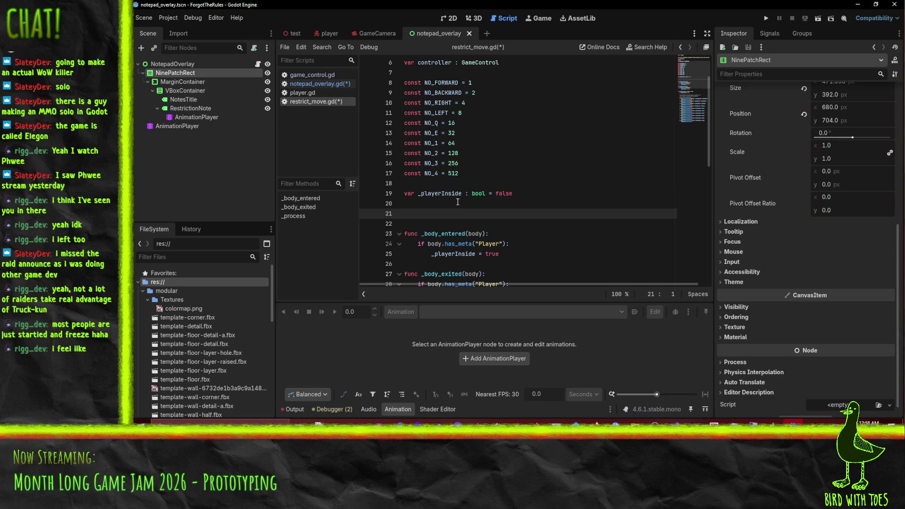
Step: Type 'var description : String' on line 21 of restrict_move.gd, then go to the browser
{"action": "type", "text": "var d"}
{"action": "type", "text": "escription : "}
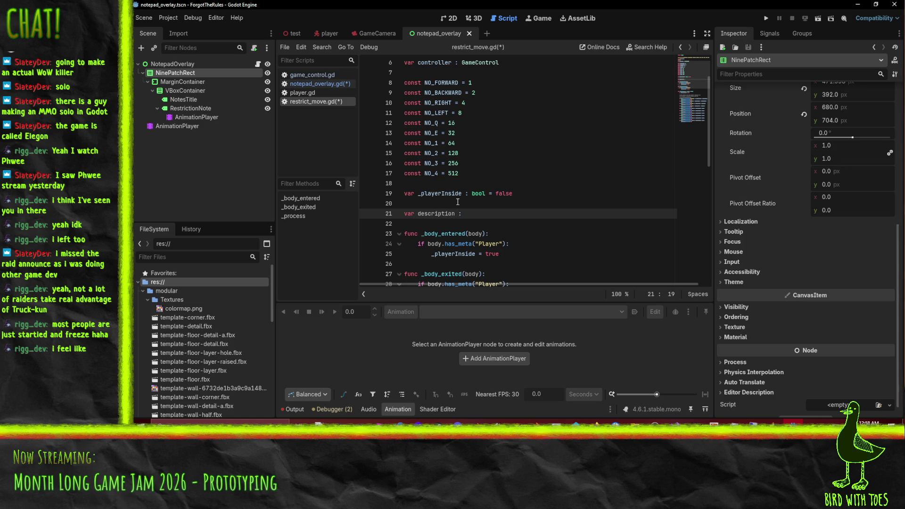
{"action": "type", "text": "String"}
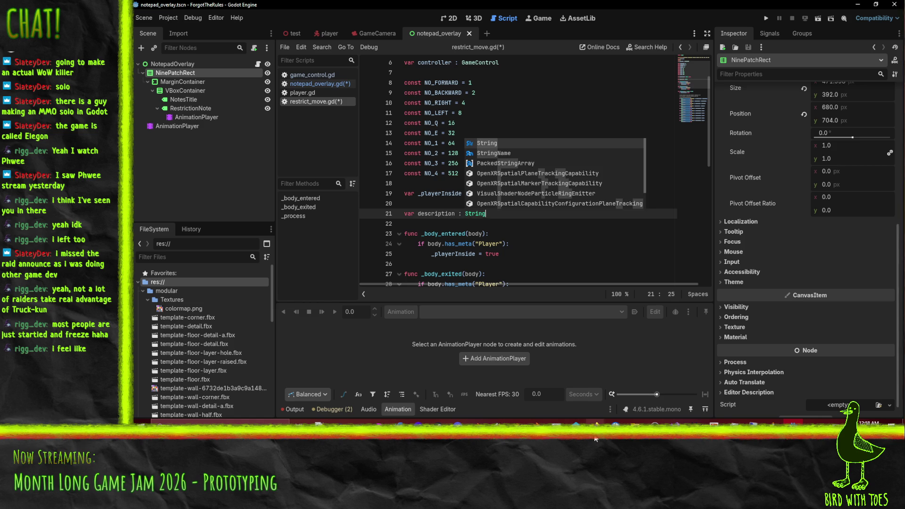
{"action": "mouse_move", "coordinate": [595, 422]}
{"action": "left_click", "coordinate": [559, 398]}
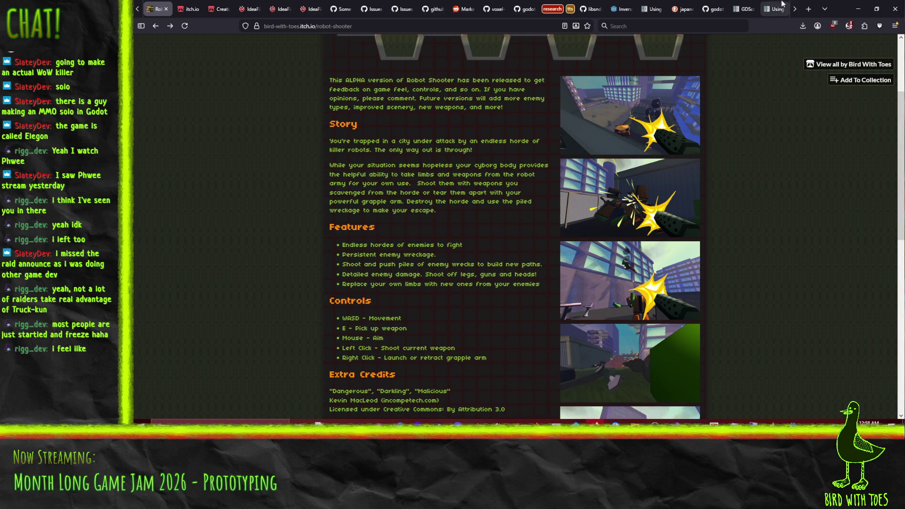
Step: Search 'godot getter' and find Properties (setters and getters) in the GDScript reference
{"action": "left_click", "coordinate": [779, 7]}
{"action": "left_click", "coordinate": [313, 27]}
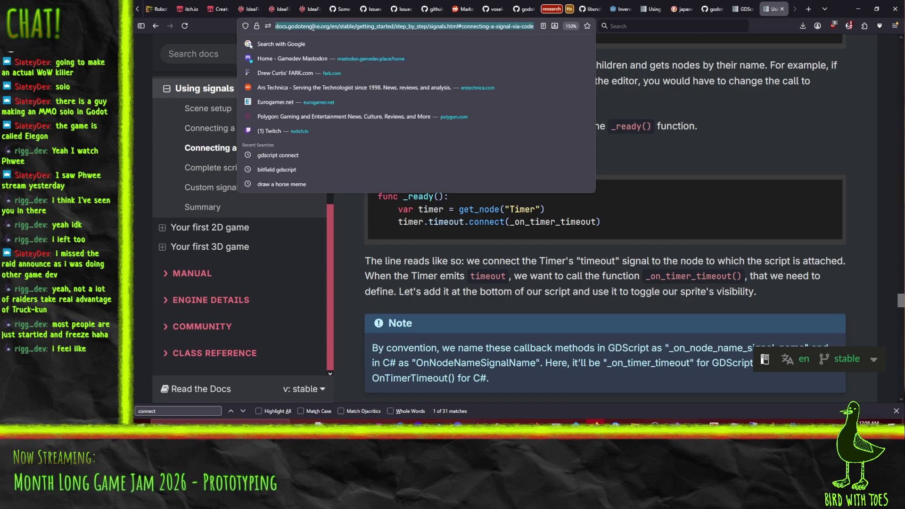
{"action": "type", "text": "godot getter"}
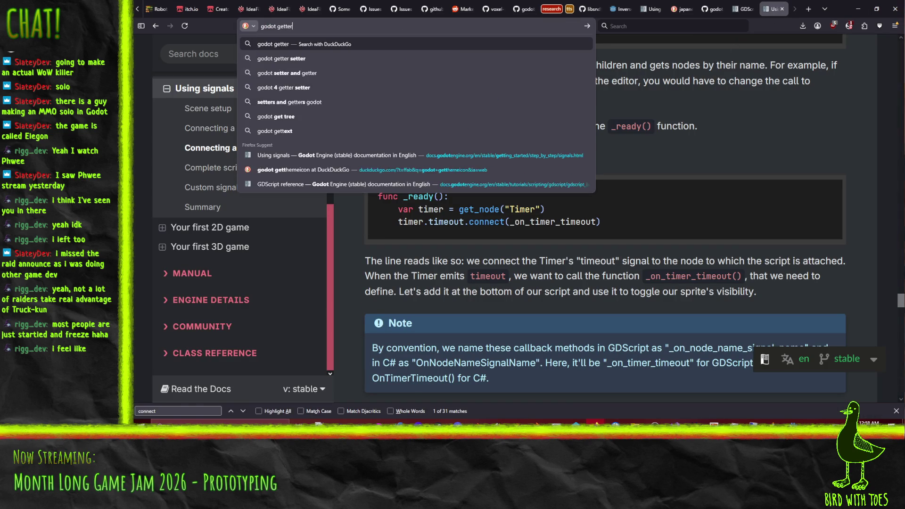
{"action": "key", "text": "Return"}
{"action": "left_click", "coordinate": [285, 140]}
{"action": "key", "text": "ctrl+f"}
{"action": "type", "text": "getter"}
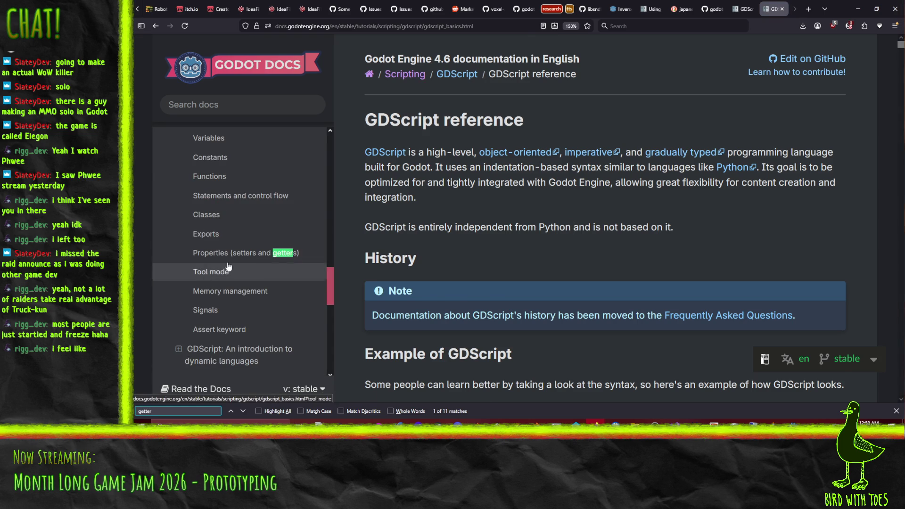
{"action": "left_click", "coordinate": [236, 307]}
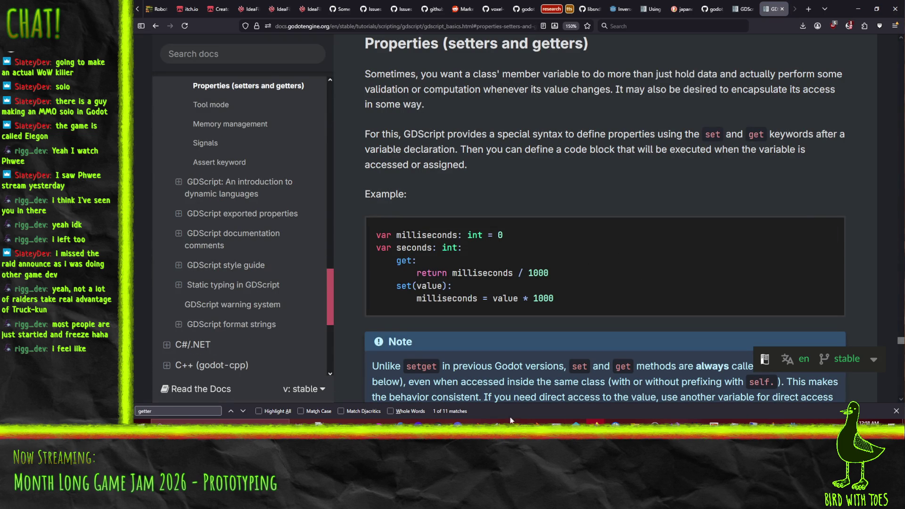
{"action": "key", "text": "alt+Tab"}
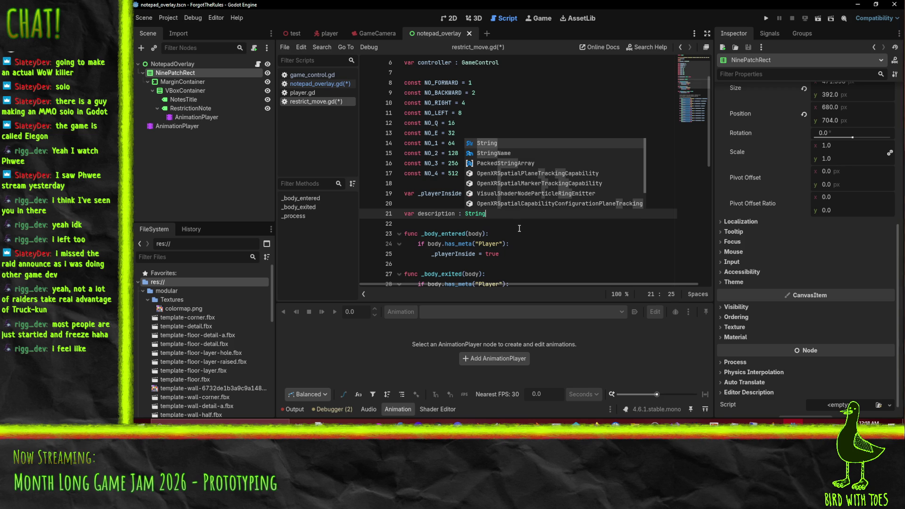
Step: Give description a get: block that returns "Not allowed to "
{"action": "key", "text": "Escape"}
{"action": "key", "text": "Left"}
{"action": "key", "text": "Left"}
{"action": "key", "text": "Left"}
{"action": "key", "text": "BackSpace"}
{"action": "type", "text": "->"}
{"action": "key", "text": "End"}
{"action": "type", "text": ":"}
{"action": "key", "text": "Return"}
{"action": "type", "text": "get:"}
{"action": "key", "text": "Return"}
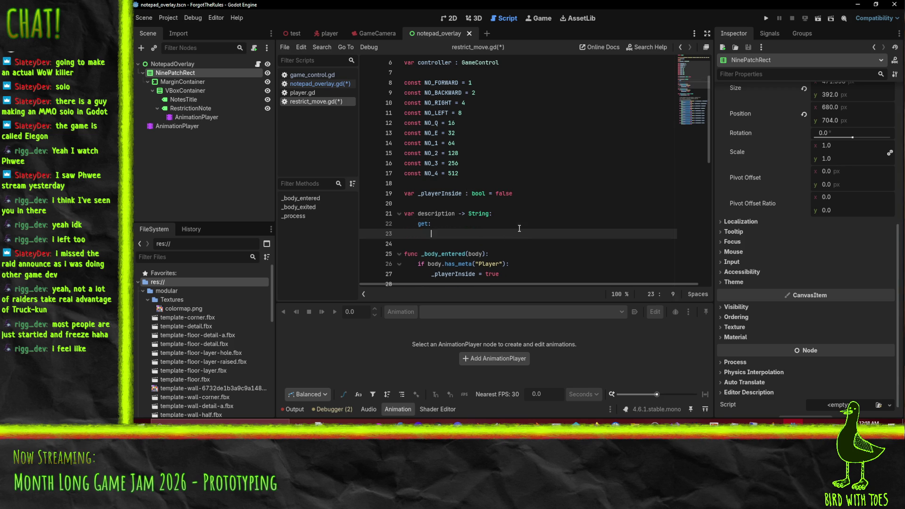
{"action": "type", "text": "return \""}
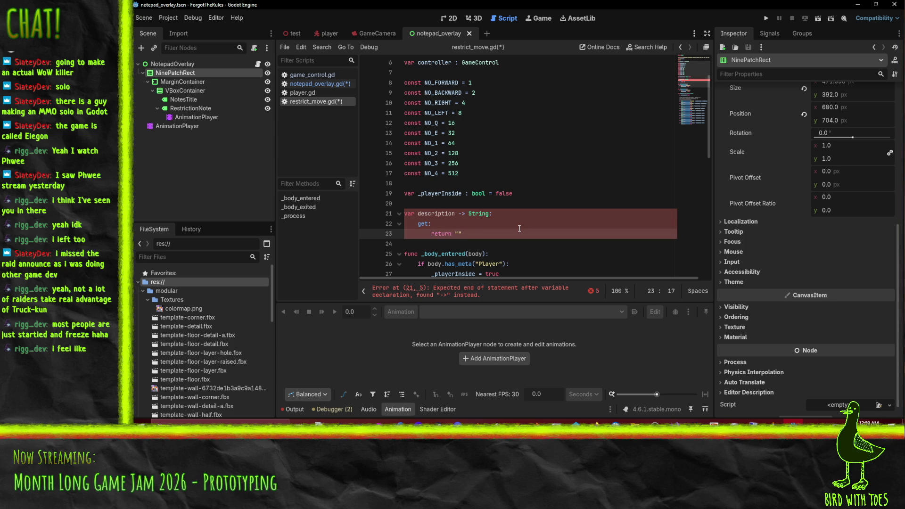
{"action": "type", "text": "Not allowed to"}
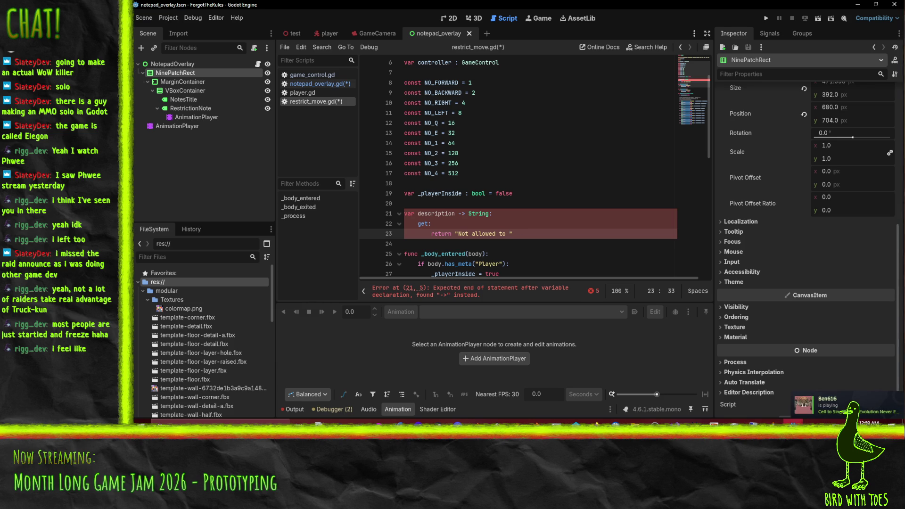
Step: After rechecking the docs, restore 'description: String:' and remove stray lines below the return
{"action": "key", "text": "alt+Tab"}
{"action": "key", "text": "alt+Tab"}
{"action": "left_click", "coordinate": [460, 215]}
{"action": "key", "text": "Delete"}
{"action": "key", "text": "Delete"}
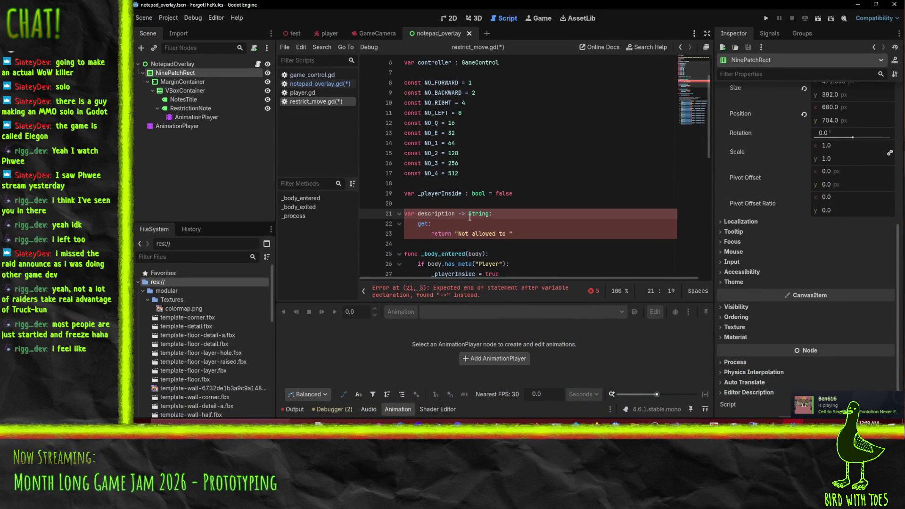
{"action": "key", "text": "BackSpace"}
{"action": "type", "text": ":"}
{"action": "left_click", "coordinate": [590, 234]}
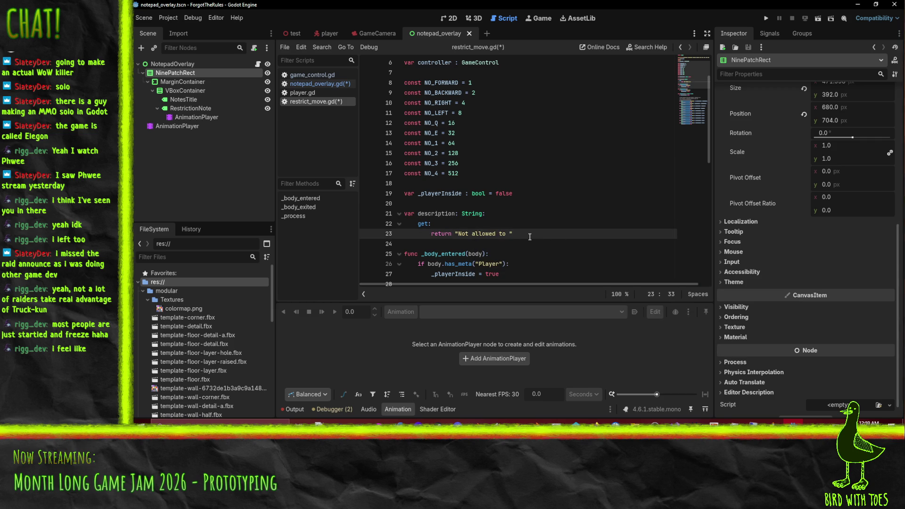
{"action": "key", "text": "Return"}
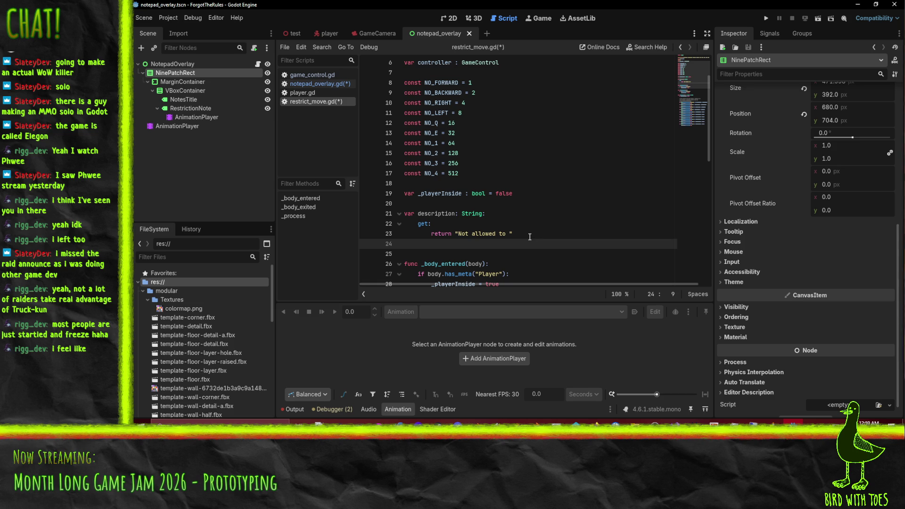
{"action": "type", "text": "ser"}
{"action": "key", "text": "Return"}
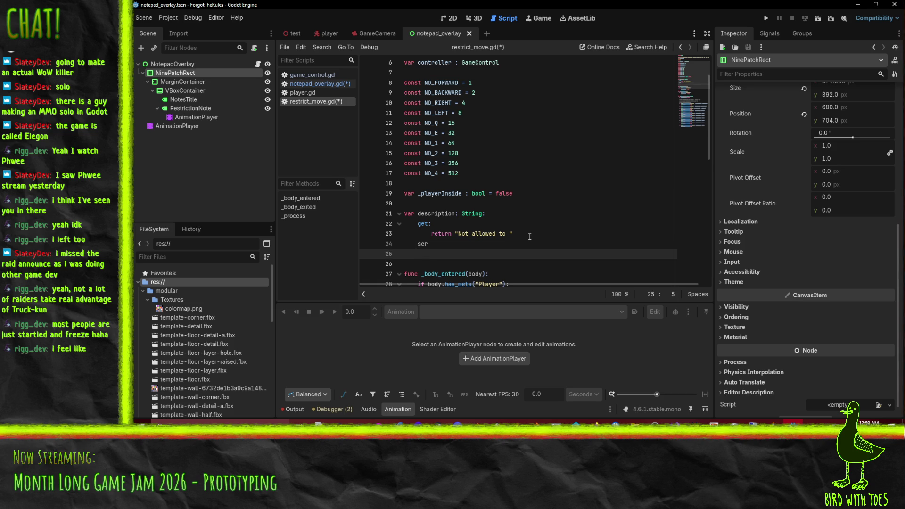
{"action": "key", "text": "BackSpace"}
{"action": "key", "text": "BackSpace"}
{"action": "key", "text": "BackSpace"}
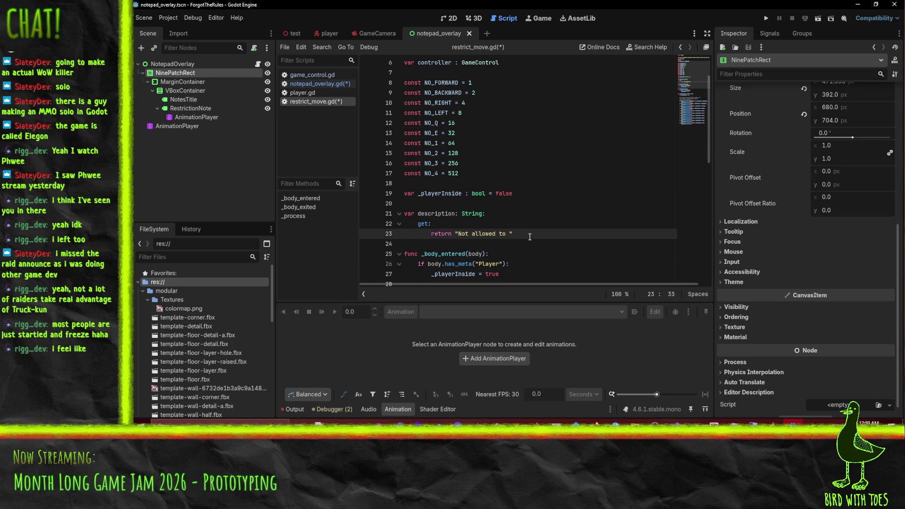
Step: Insert an empty line inside the getter and begin typing 'while b < 102'
{"action": "scroll", "coordinate": [543, 235], "scroll_direction": "up", "scroll_amount": 2}
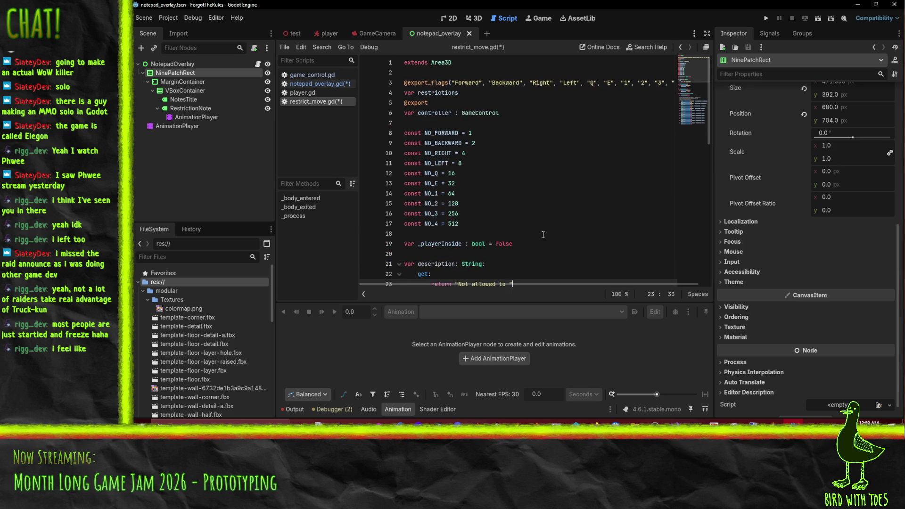
{"action": "scroll", "coordinate": [557, 223], "scroll_direction": "down", "scroll_amount": 1}
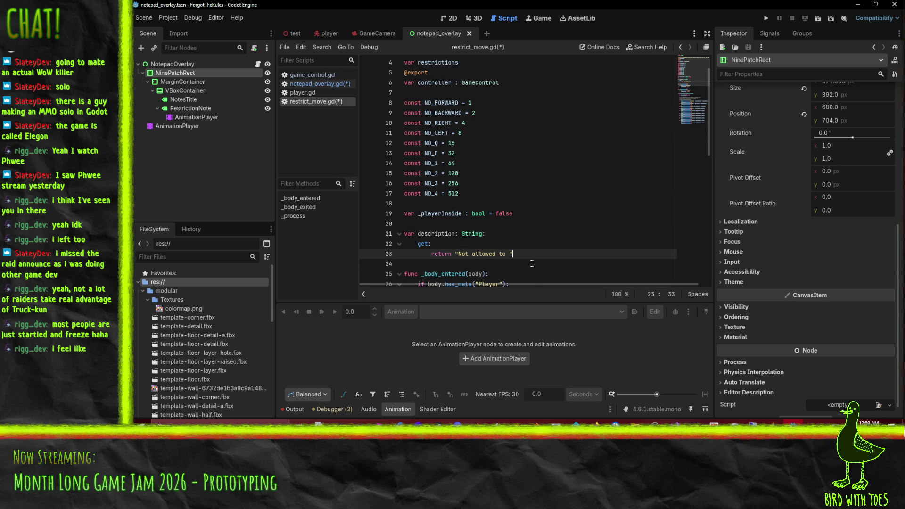
{"action": "scroll", "coordinate": [547, 249], "scroll_direction": "down", "scroll_amount": 4}
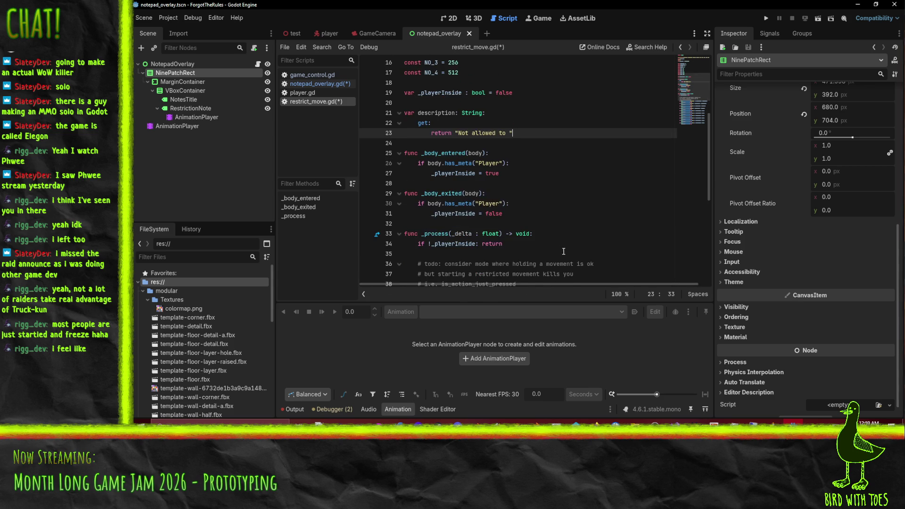
{"action": "scroll", "coordinate": [564, 252], "scroll_direction": "up", "scroll_amount": 6}
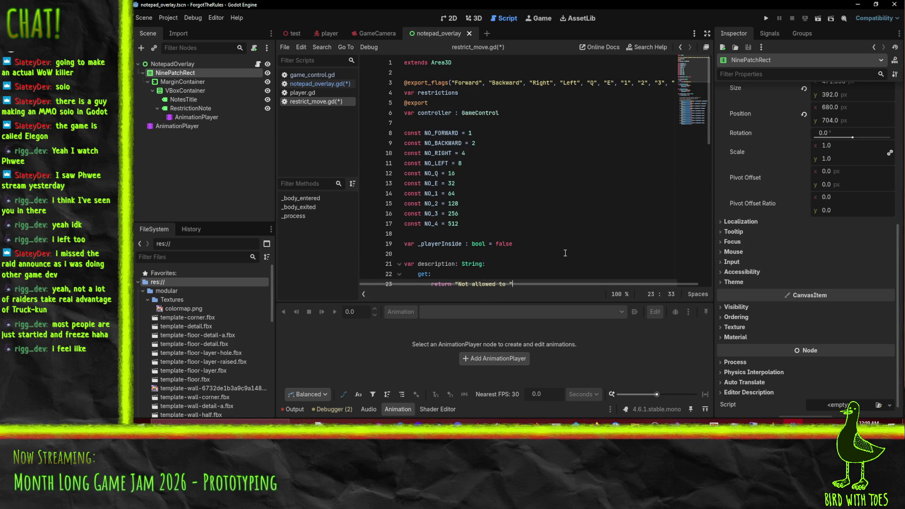
{"action": "scroll", "coordinate": [568, 248], "scroll_direction": "down", "scroll_amount": 1}
{"action": "scroll", "coordinate": [571, 243], "scroll_direction": "up", "scroll_amount": 1}
{"action": "scroll", "coordinate": [572, 242], "scroll_direction": "down", "scroll_amount": 2}
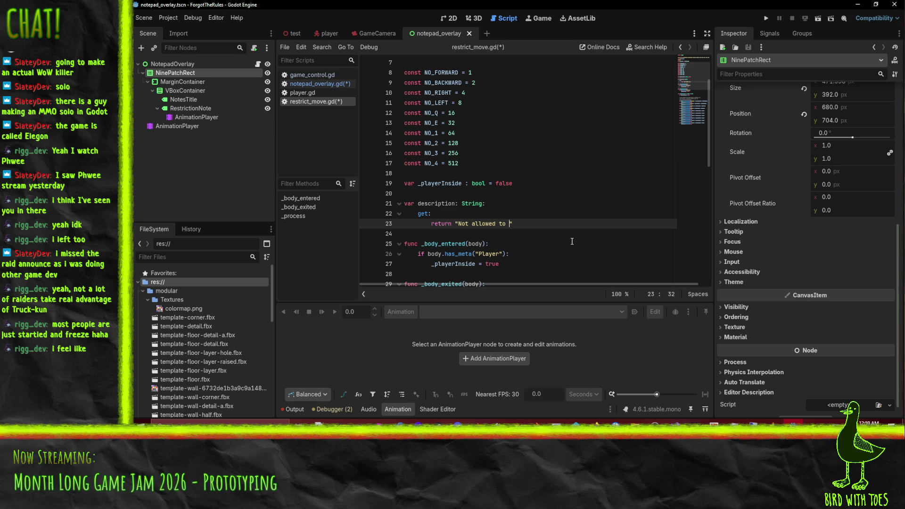
{"action": "scroll", "coordinate": [563, 230], "scroll_direction": "up", "scroll_amount": 1}
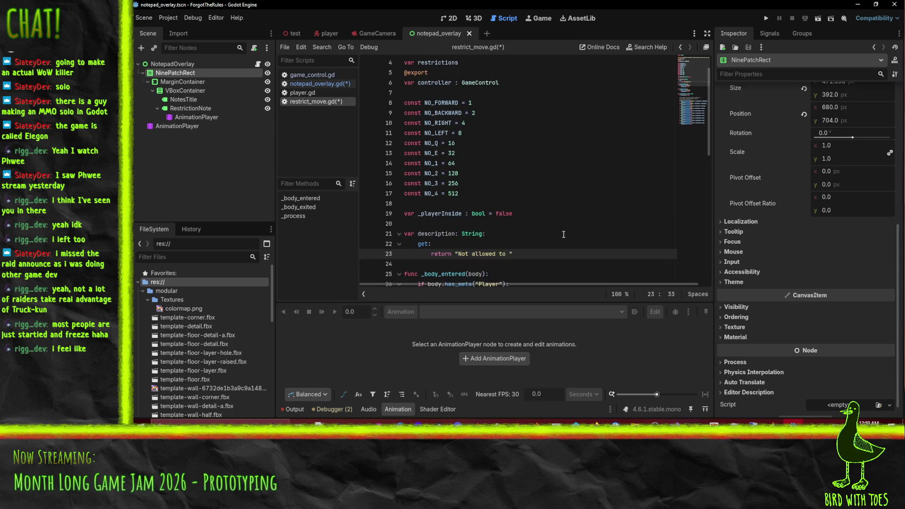
{"action": "scroll", "coordinate": [483, 226], "scroll_direction": "up", "scroll_amount": 1}
{"action": "scroll", "coordinate": [547, 210], "scroll_direction": "down", "scroll_amount": 1}
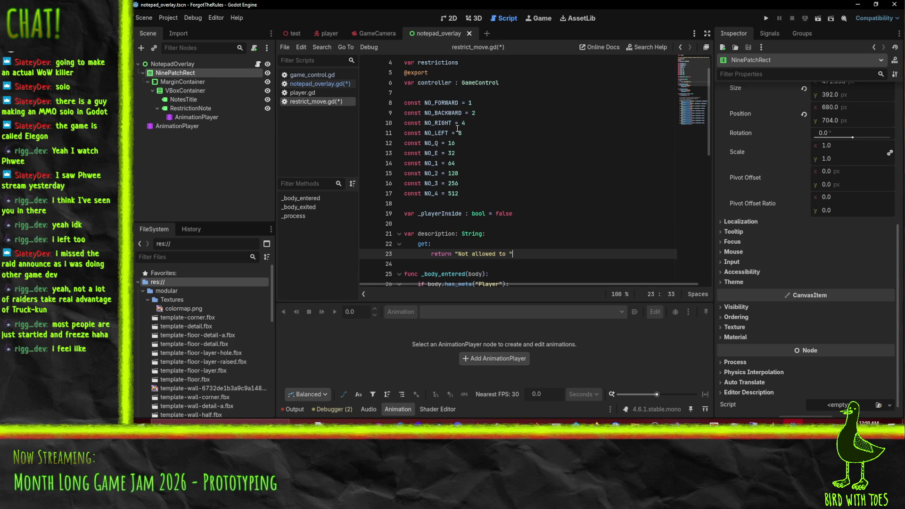
{"action": "left_click", "coordinate": [451, 246]}
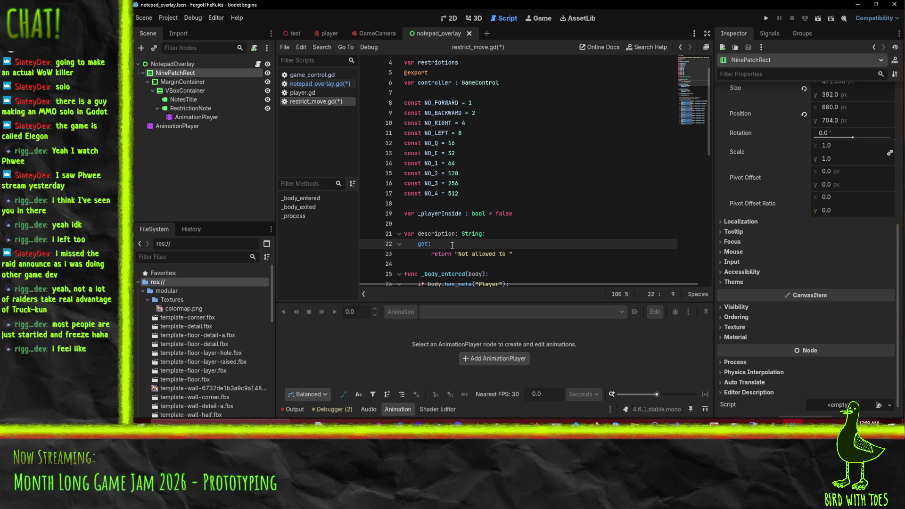
{"action": "key", "text": "Return"}
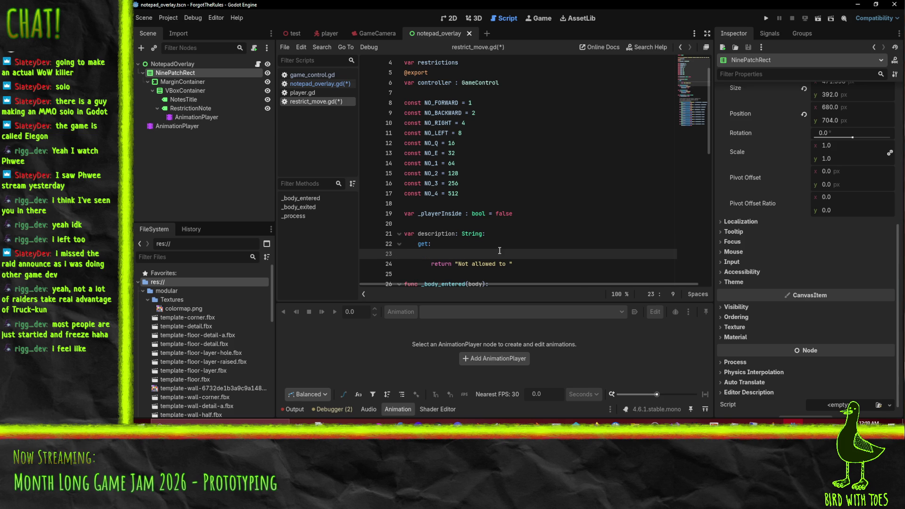
{"action": "scroll", "coordinate": [500, 251], "scroll_direction": "up", "scroll_amount": 1}
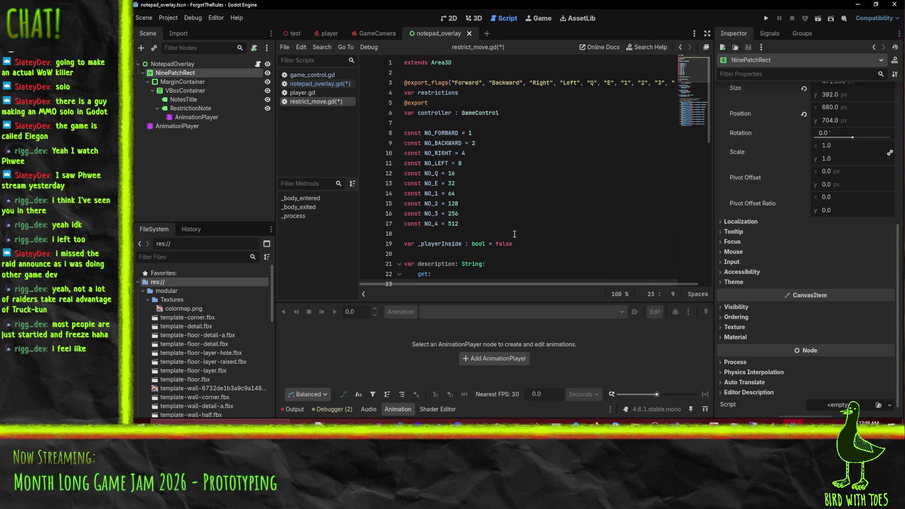
{"action": "scroll", "coordinate": [514, 234], "scroll_direction": "down", "scroll_amount": 2}
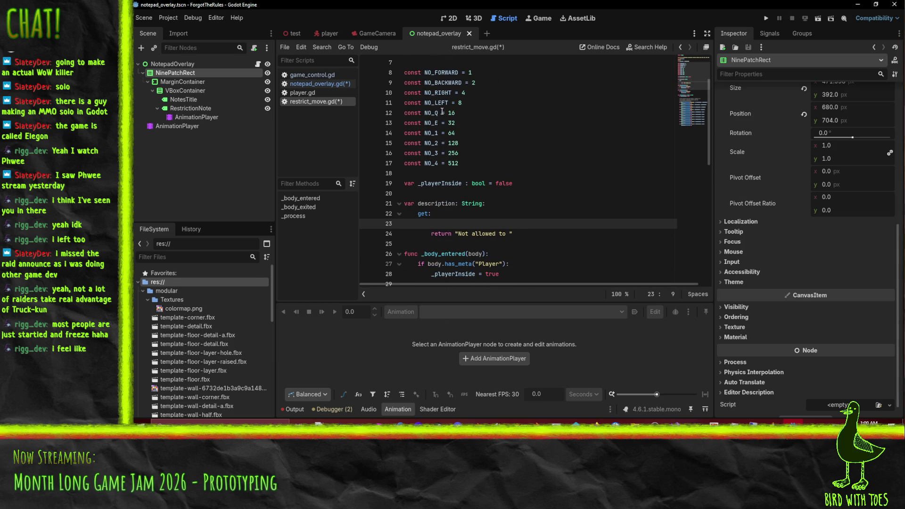
{"action": "scroll", "coordinate": [501, 243], "scroll_direction": "up", "scroll_amount": 1}
{"action": "scroll", "coordinate": [502, 244], "scroll_direction": "down", "scroll_amount": 1}
{"action": "type", "text": "whi"}
{"action": "type", "text": "le b < "}
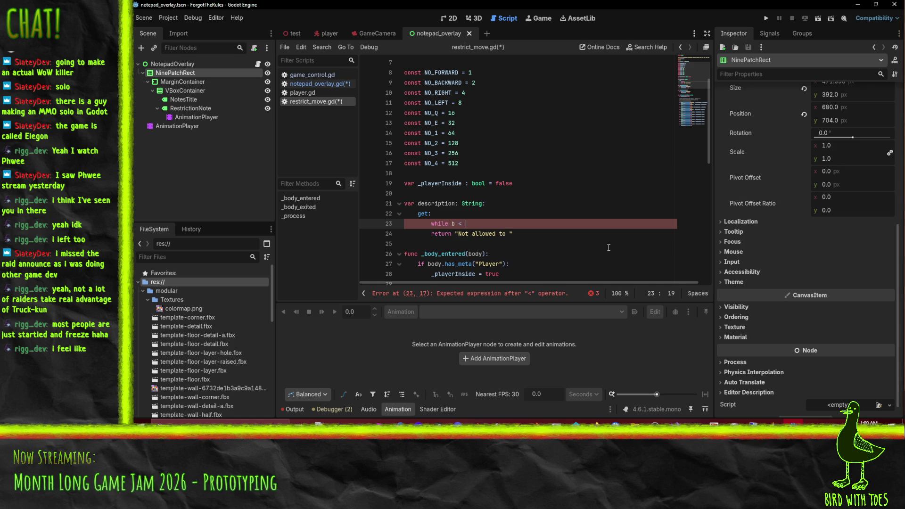
{"action": "type", "text": "1024:"}
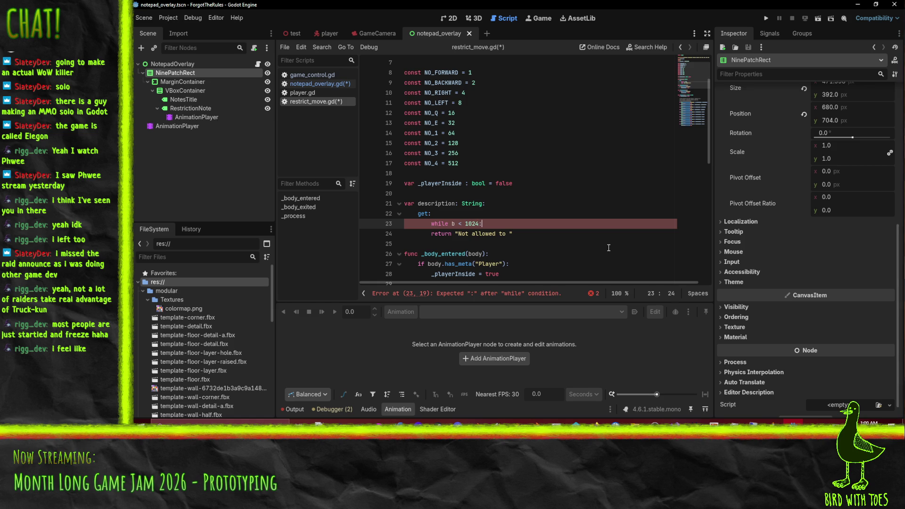
Step: Declare var b = 1 on a new line above the while loop
{"action": "key", "text": "ctrl+shift+Return"}
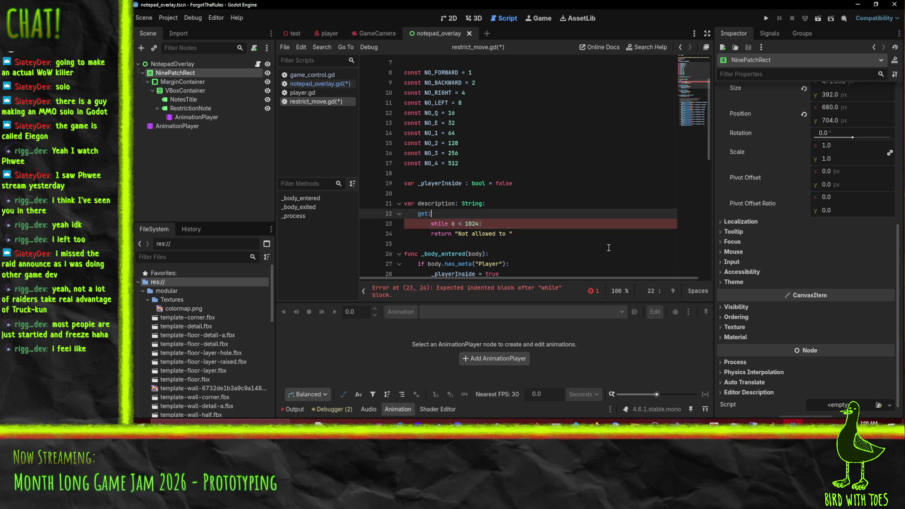
{"action": "type", "text": "var v"}
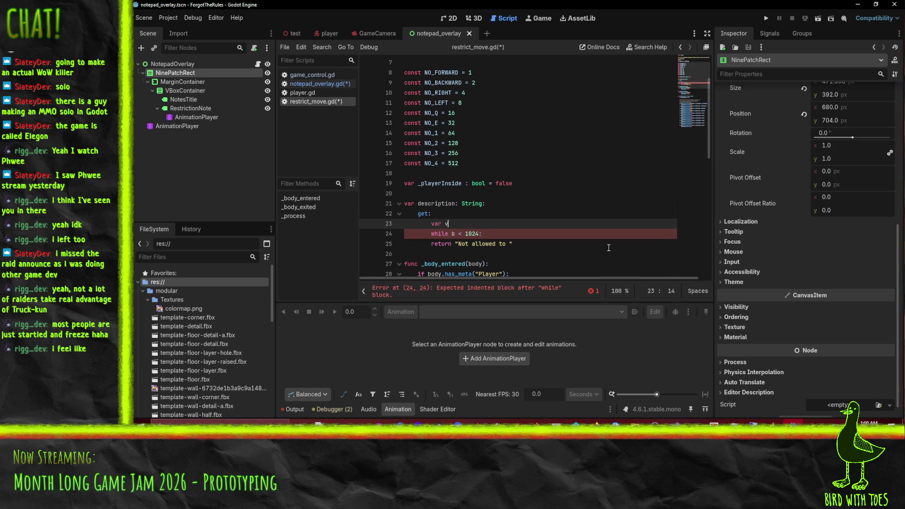
{"action": "key", "text": "BackSpace"}
{"action": "key", "text": "BackSpace"}
{"action": "key", "text": "BackSpace"}
{"action": "type", "text": "b = 1"}
Step: Add b = b << 1 inside the while b < 1024 loop body
{"action": "key", "text": "Down"}
{"action": "key", "text": "End"}
{"action": "key", "text": "Return"}
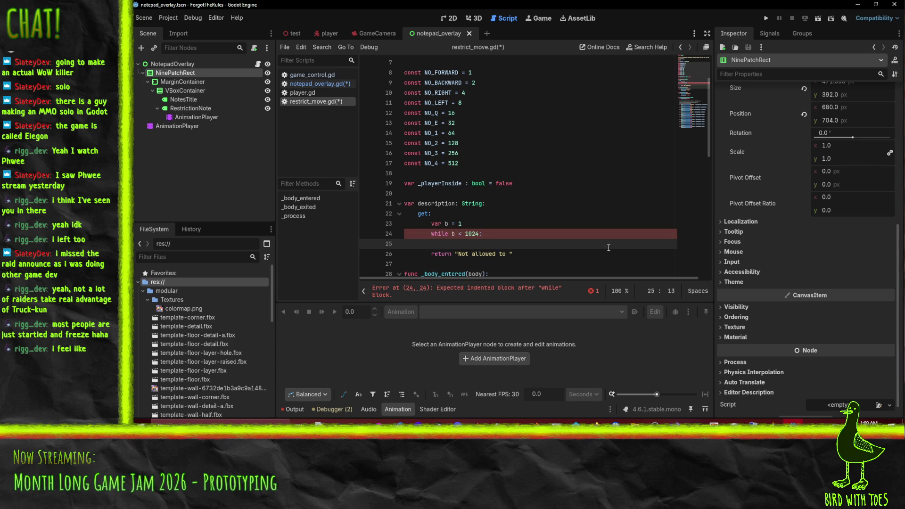
{"action": "type", "text": "b << 1"}
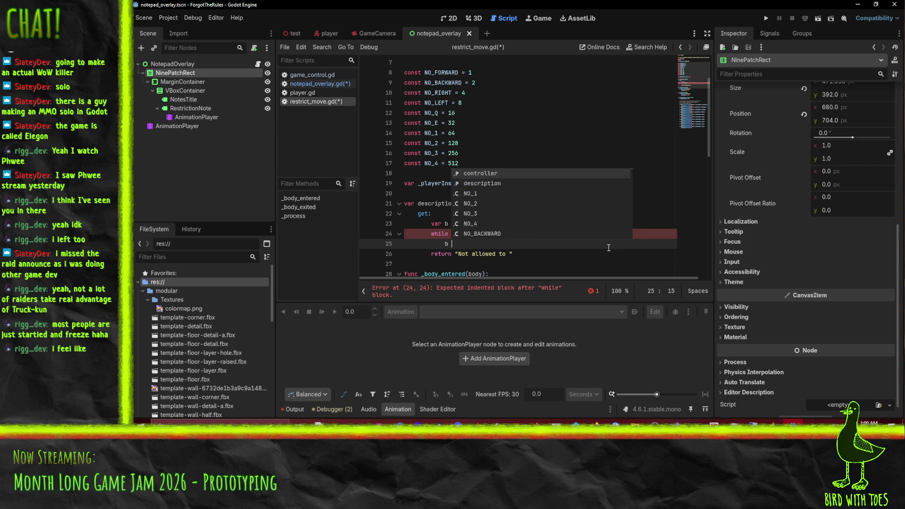
{"action": "key", "text": "Home"}
{"action": "type", "text": "b ="}
{"action": "key", "text": "Escape"}
Step: Insert an if (restrictions & b != 0) check above the bit shift
{"action": "key", "text": "ctrl+shift+Return"}
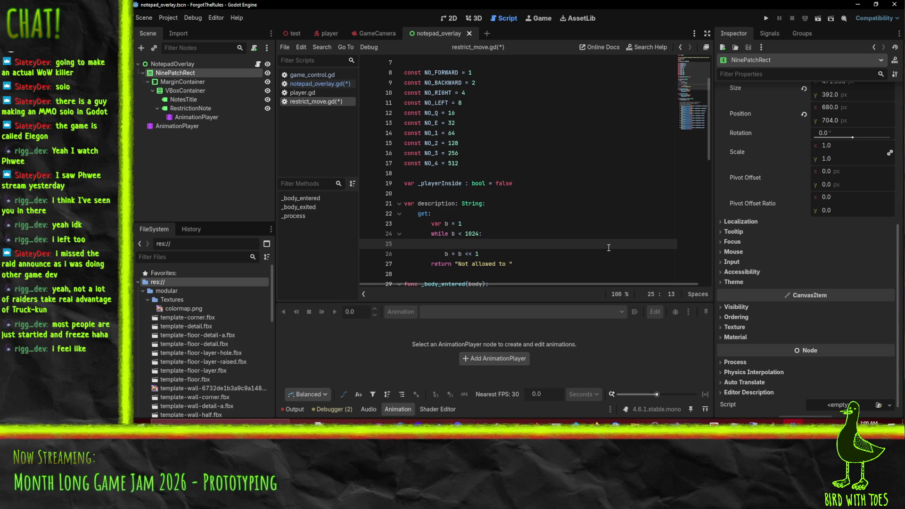
{"action": "type", "text": "if "}
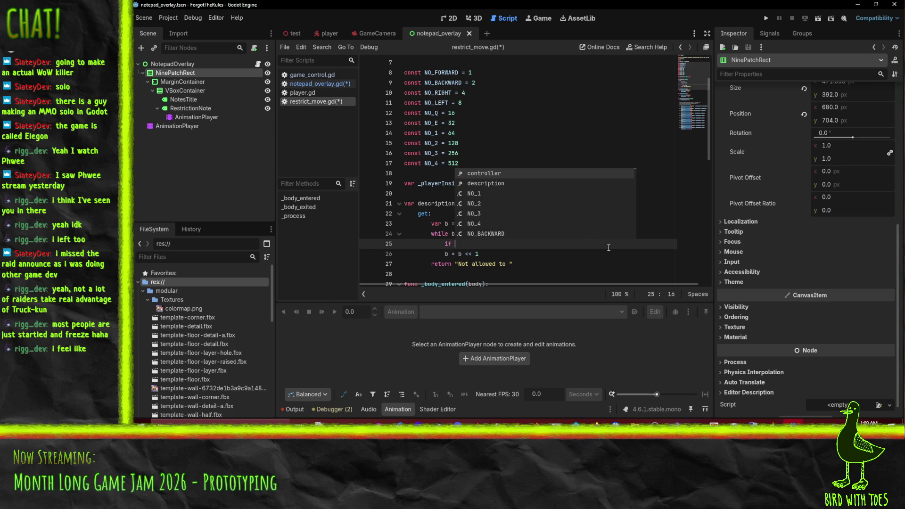
{"action": "type", "text": "res"}
{"action": "key", "text": "Return"}
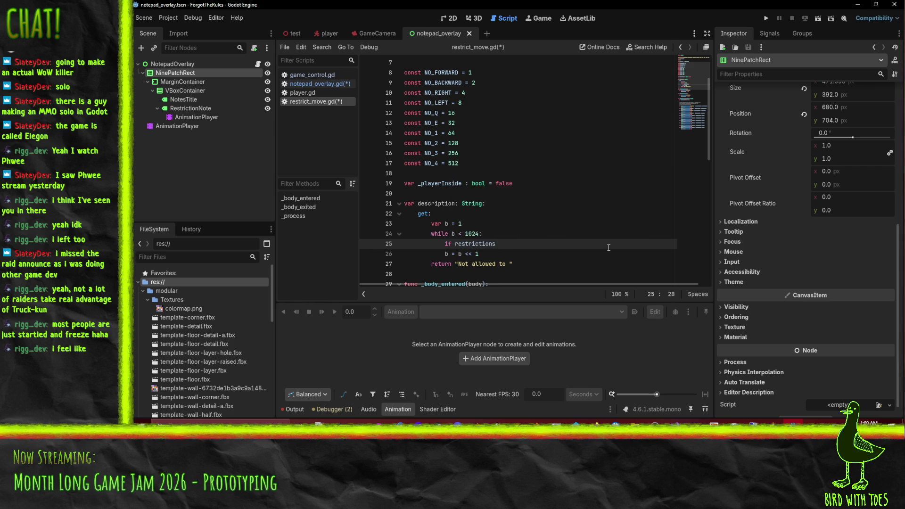
{"action": "type", "text": " & b "}
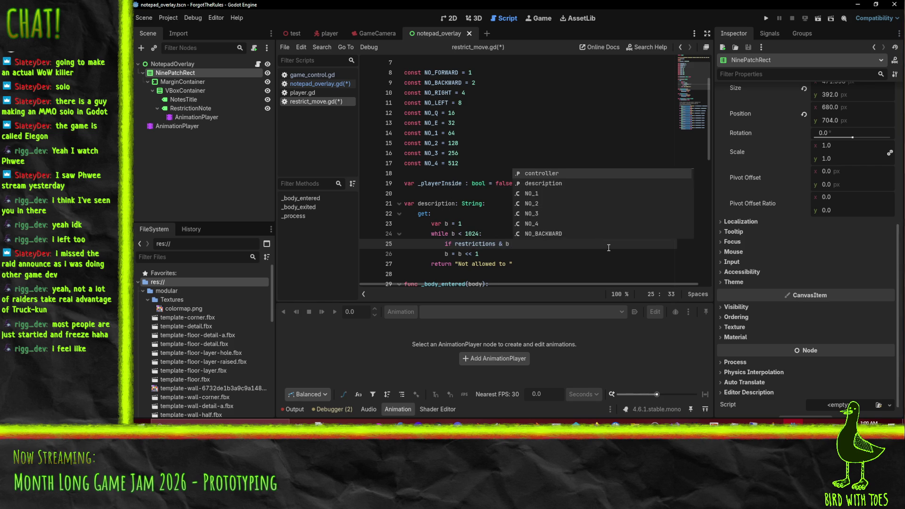
{"action": "type", "text": "!-!= 0"}
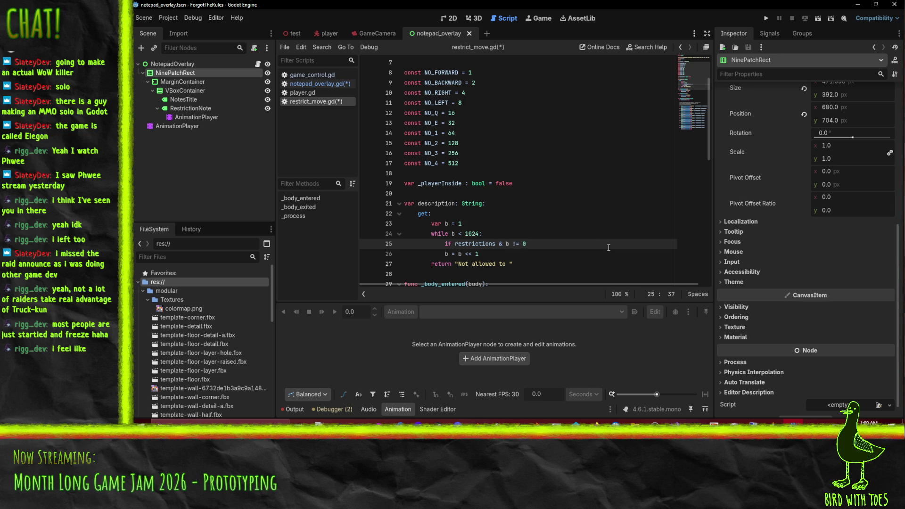
{"action": "left_click", "coordinate": [454, 244]}
{"action": "type", "text": "("}
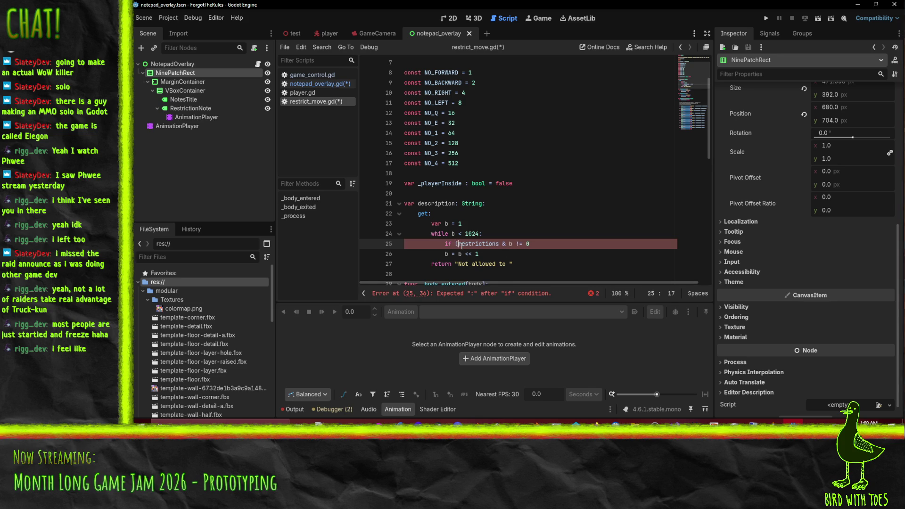
{"action": "type", "text": ")"}
{"action": "key", "text": "End"}
{"action": "key", "text": "Return"}
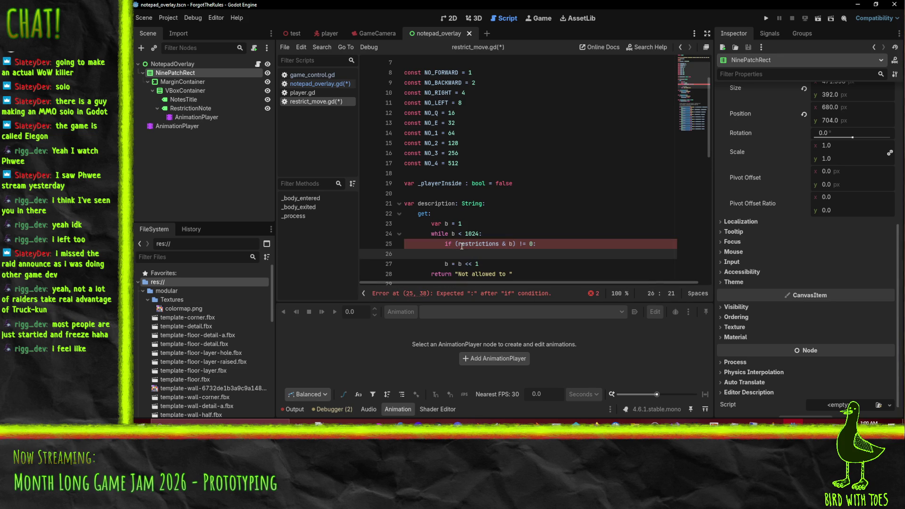
Step: Simplify the condition to if restrictions & b: with an empty body
{"action": "left_click", "coordinate": [467, 246]}
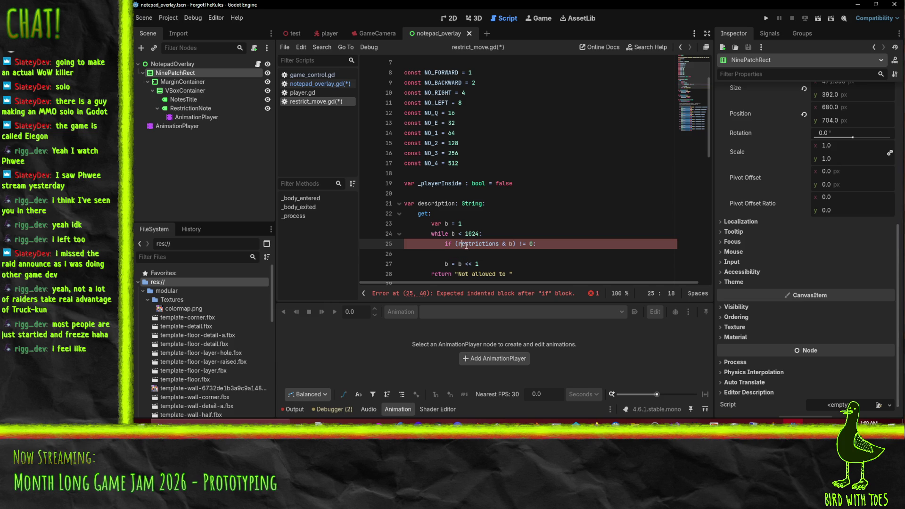
{"action": "key", "text": "BackSpace"}
{"action": "key", "text": "End"}
{"action": "key", "text": "Left"}
{"action": "key", "text": "BackSpace"}
{"action": "key", "text": "BackSpace"}
{"action": "key", "text": "BackSpace"}
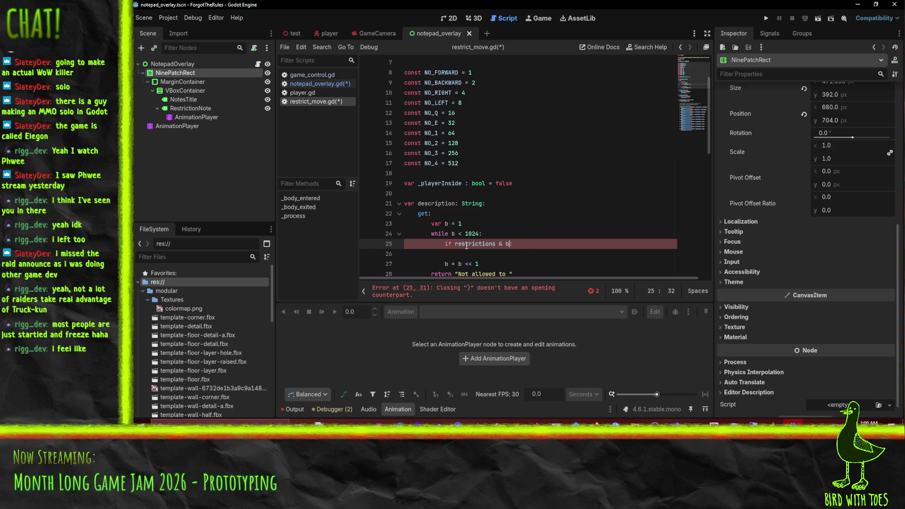
{"action": "key", "text": "Down"}
{"action": "scroll", "coordinate": [548, 244], "scroll_direction": "down", "scroll_amount": 1}
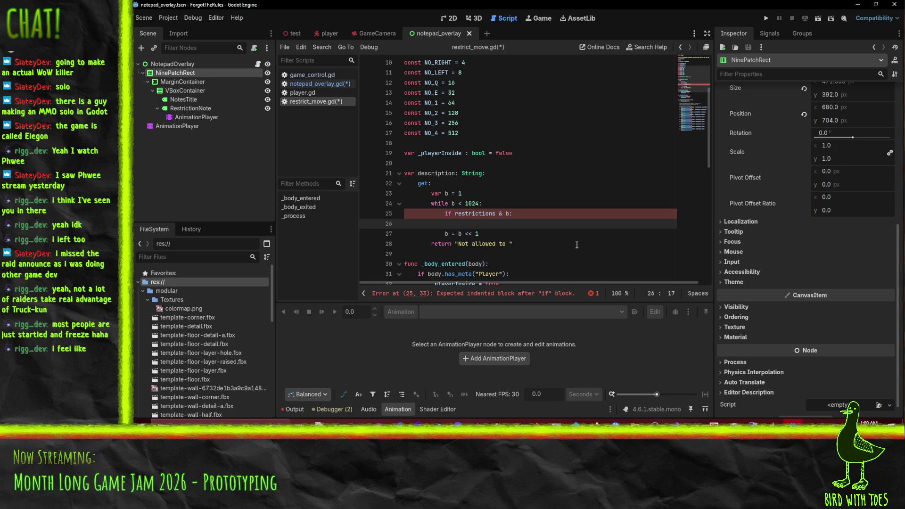
{"action": "scroll", "coordinate": [544, 229], "scroll_direction": "up", "scroll_amount": 2}
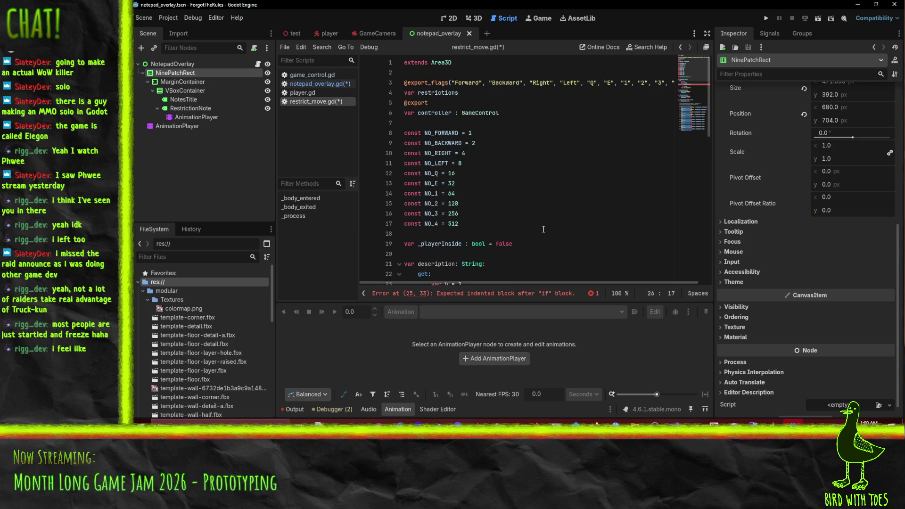
Step: Add const NO_FORWARD_DESC = "go forward" above the existing constants
{"action": "left_click", "coordinate": [419, 96]}
{"action": "scroll", "coordinate": [419, 96], "scroll_direction": "up", "scroll_amount": 1}
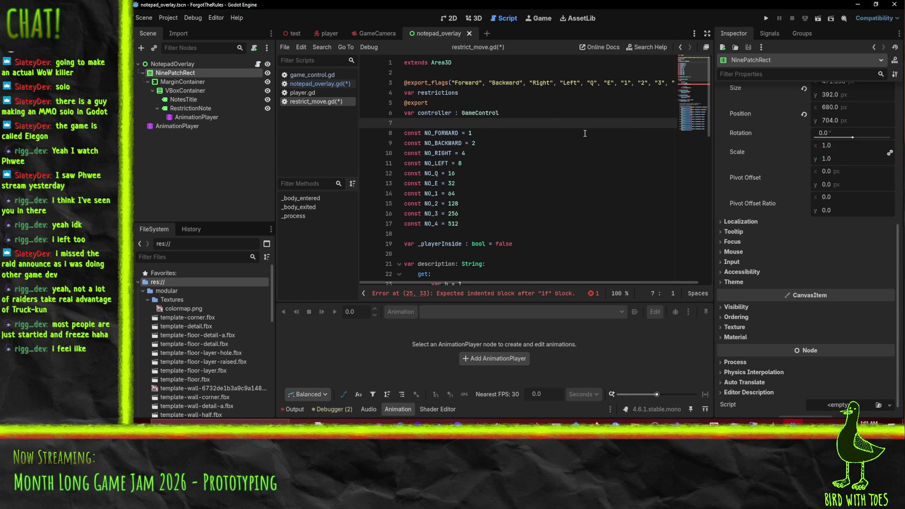
{"action": "type", "text": "@abstr"}
{"action": "key", "text": "BackSpace"}
{"action": "key", "text": "BackSpace"}
{"action": "key", "text": "BackSpace"}
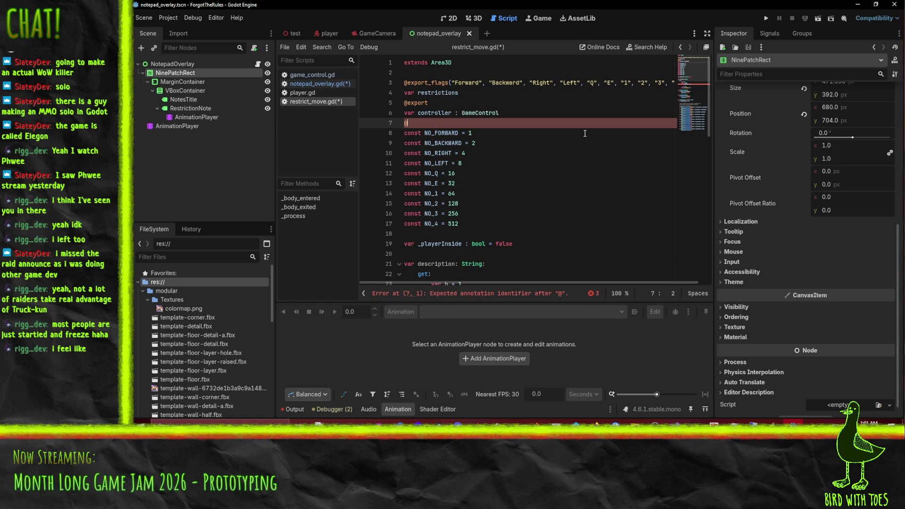
{"action": "key", "text": "BackSpace"}
{"action": "key", "text": "Return"}
{"action": "key", "text": "Up"}
{"action": "key", "text": "Return"}
{"action": "type", "text": "const "}
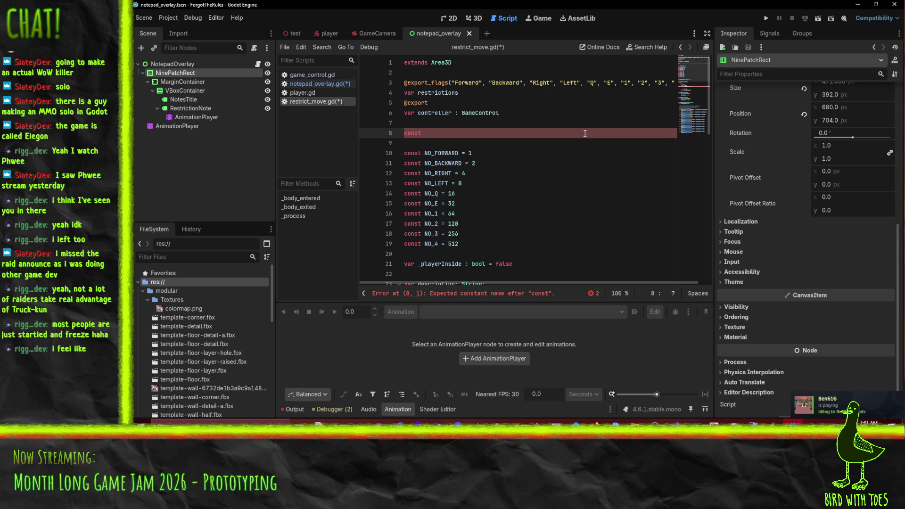
{"action": "type", "text": "NO_FORWARD_DE"}
{"action": "type", "text": "SC = \"go forward\""}
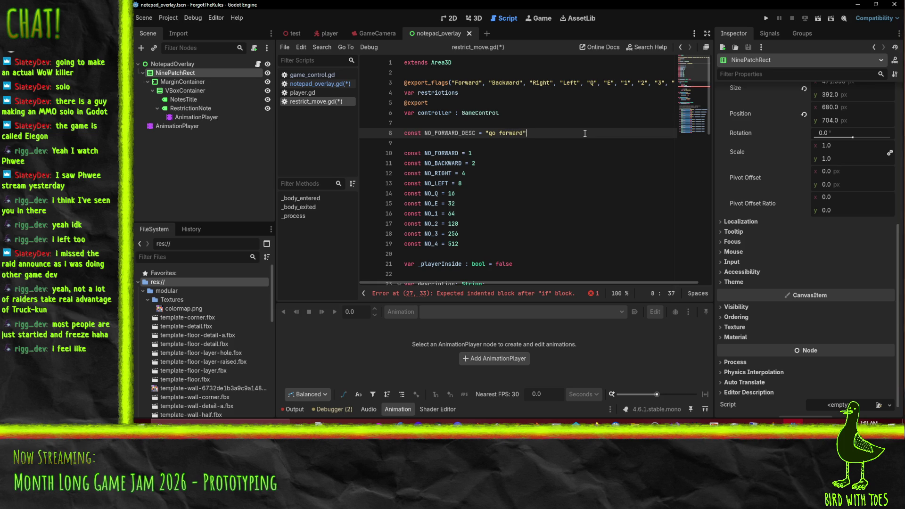
Step: Duplicate that line and edit the copies to go backward, turn right and turn left
{"action": "key", "text": "ctrl+shift+d"}
{"action": "key", "text": "ctrl+shift+d"}
{"action": "key", "text": "ctrl+shift+d"}
{"action": "key", "text": "Down"}
{"action": "type", "text": "const NO_FORWARD_DESC = \"go forward\";"}
{"action": "double_click", "coordinate": [505, 143]}
{"action": "type", "text": "backward"}
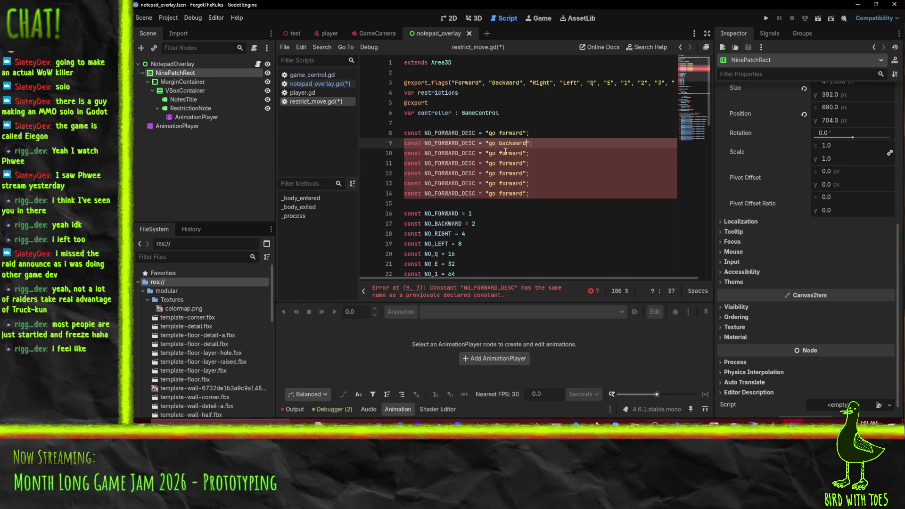
{"action": "left_click_drag", "start_coordinate": [490, 151], "coordinate": [523, 155]}
{"action": "type", "text": "turn left"}
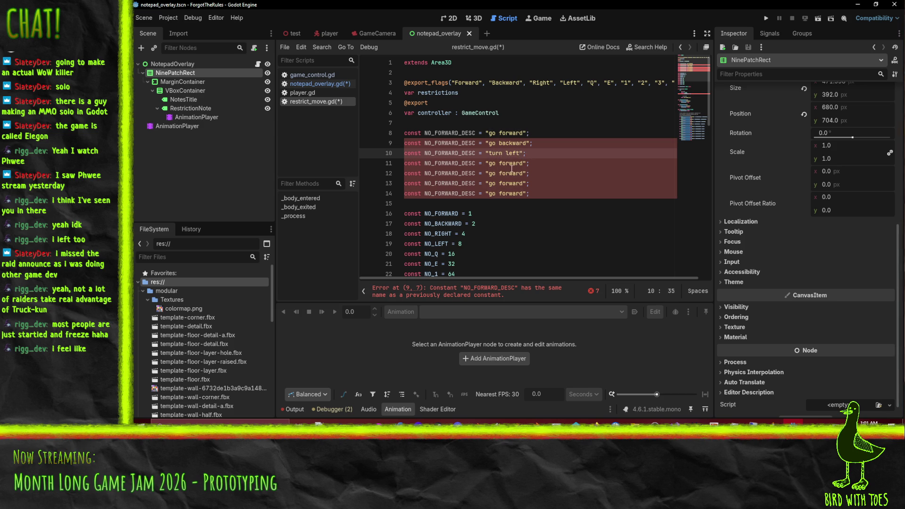
{"action": "key", "text": "ctrl+shift+Left"}
{"action": "type", "text": "right"}
{"action": "left_click_drag", "start_coordinate": [490, 163], "coordinate": [525, 164]}
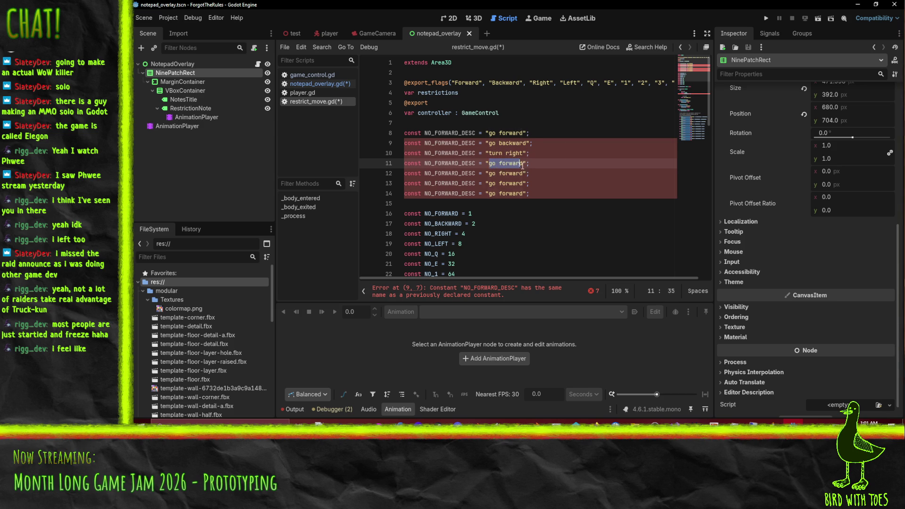
{"action": "type", "text": "turn left"}
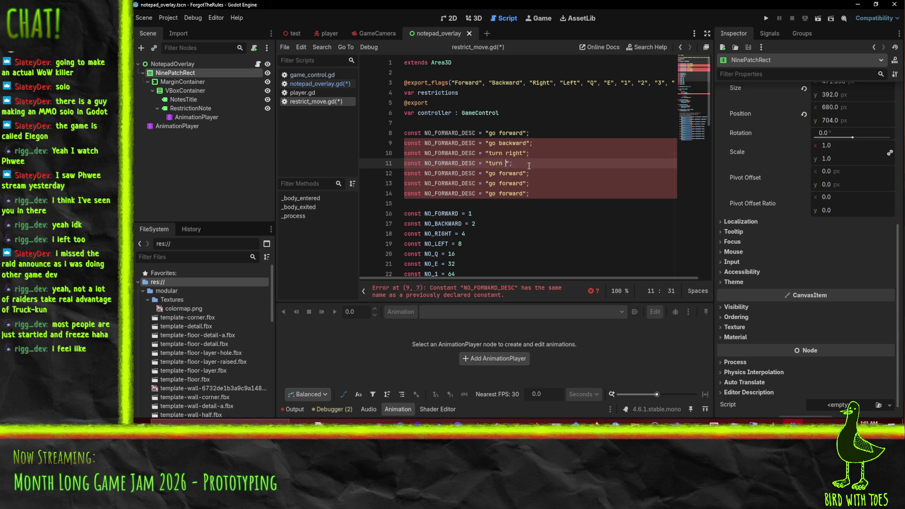
Step: Rename the first line to descriptions = [ and swap trailing semicolons for commas
{"action": "double_click", "coordinate": [453, 133]}
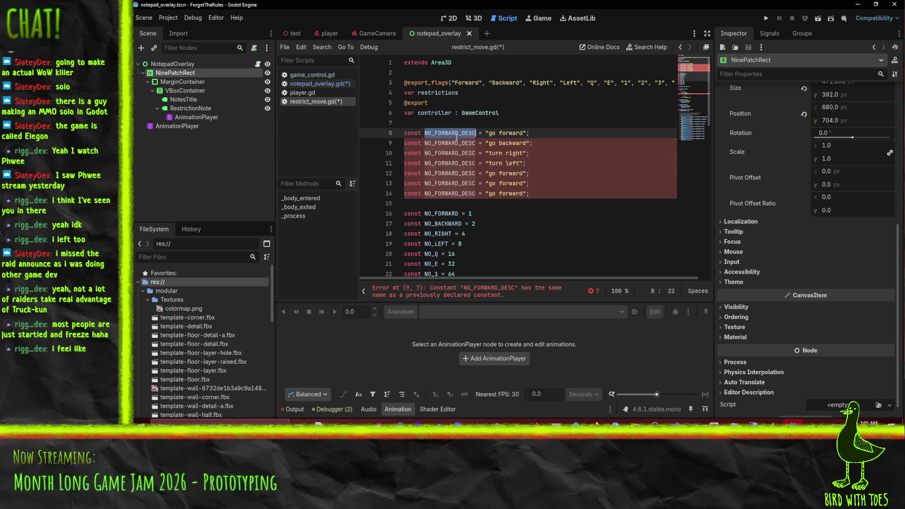
{"action": "type", "text": "descriptions = "}
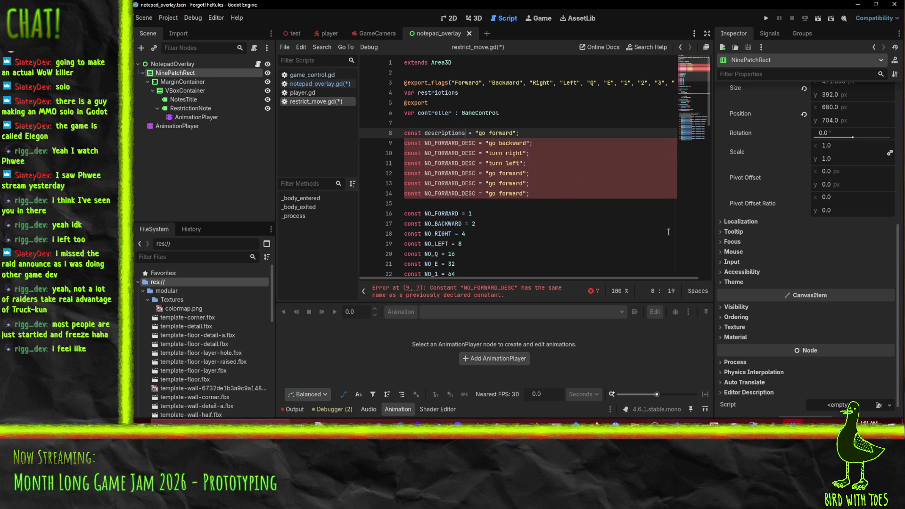
{"action": "type", "text": "["}
{"action": "key", "text": "Down"}
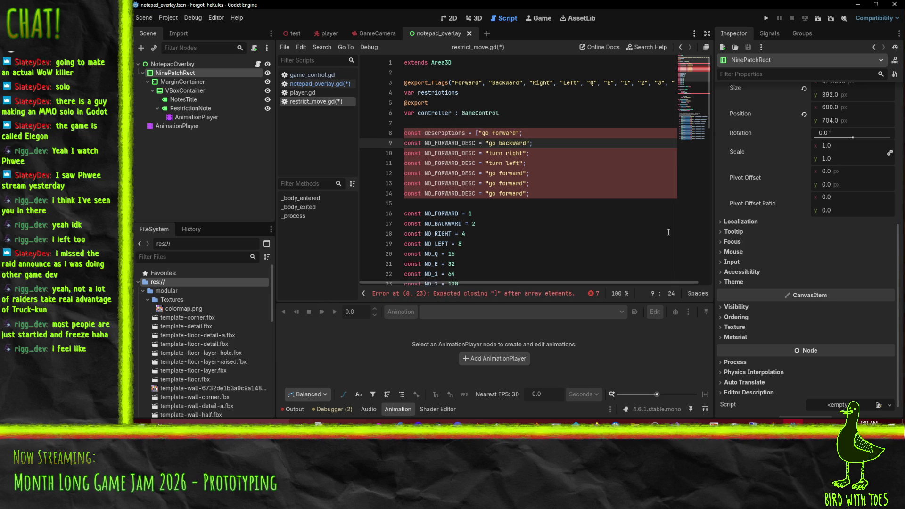
{"action": "key", "text": "Up"}
{"action": "key", "text": "End"}
{"action": "key", "text": "BackSpace"}
{"action": "type", "text": ","}
{"action": "key", "text": "Down"}
{"action": "key", "text": "End"}
{"action": "key", "text": "BackSpace"}
{"action": "type", "text": ","}
{"action": "key", "text": "Down"}
{"action": "key", "text": "BackSpace"}
{"action": "type", "text": ","}
Step: Add commas to the remaining entries, restore a closing quote, and close the array with ]
{"action": "key", "text": "Down"}
{"action": "key", "text": "BackSpace"}
{"action": "type", "text": ","}
{"action": "key", "text": "Down"}
{"action": "key", "text": "BackSpace"}
{"action": "type", "text": "\""}
{"action": "key", "text": "Delete"}
{"action": "type", "text": ","}
{"action": "key", "text": "Down"}
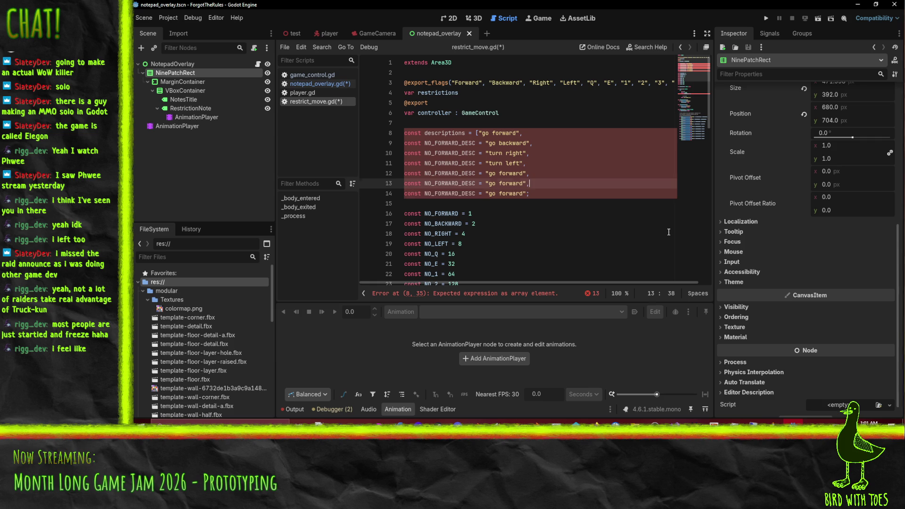
{"action": "key", "text": "Down"}
{"action": "type", "text": ","}
{"action": "key", "text": "Return"}
{"action": "type", "text": "]"}
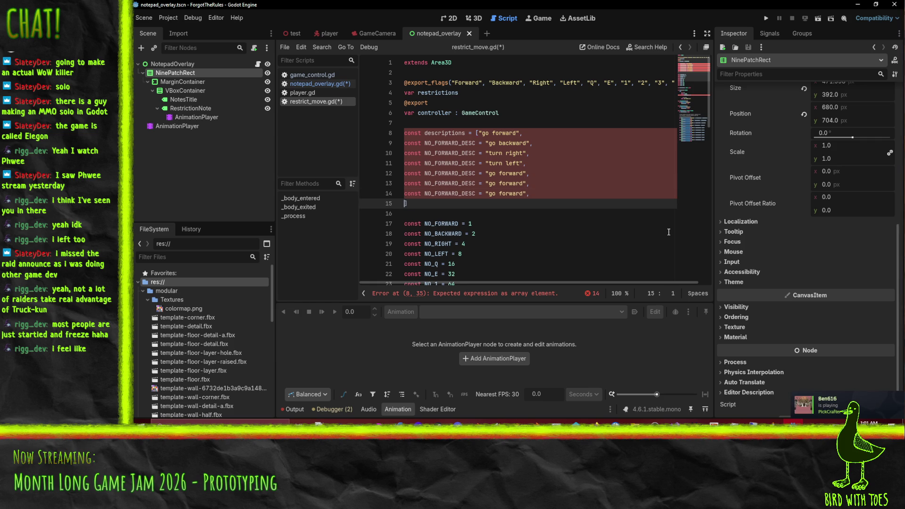
Step: Strip the leftover const NO_…_DESC = prefixes from the lower entries
{"action": "key", "text": "Up"}
{"action": "key", "text": "shift+Home"}
{"action": "key", "text": "ctrl+shift+Left"}
{"action": "key", "text": "ctrl+shift+Left"}
{"action": "key", "text": "ctrl+shift+Left"}
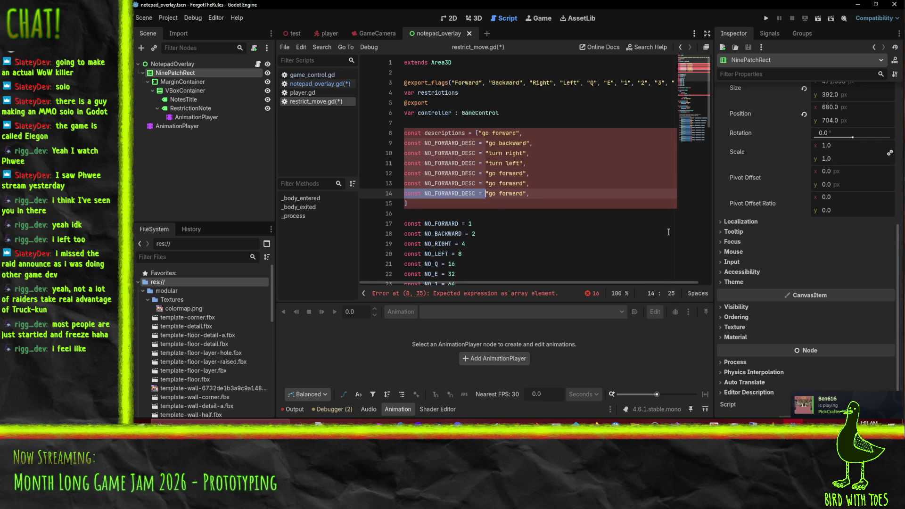
{"action": "key", "text": "Delete"}
{"action": "key", "text": "Up"}
{"action": "key", "text": "ctrl+shift+Right"}
{"action": "key", "text": "ctrl+shift+Right"}
{"action": "key", "text": "ctrl+shift+Right"}
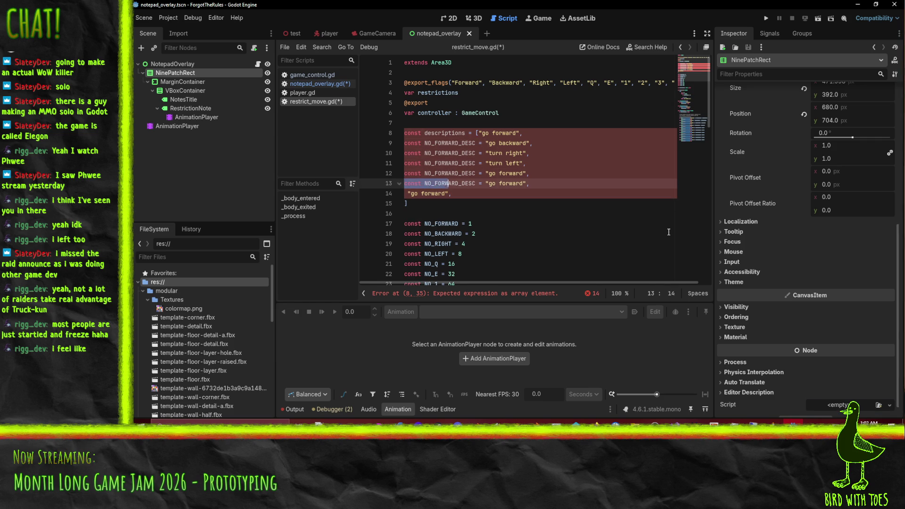
{"action": "key", "text": "Delete"}
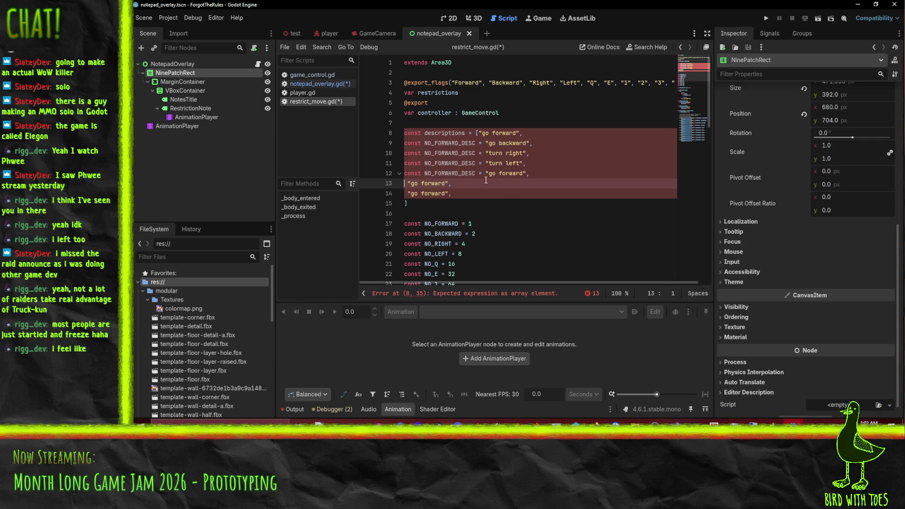
{"action": "key", "text": "Up"}
{"action": "key", "text": "ctrl+shift+Right"}
{"action": "key", "text": "ctrl+shift+Right"}
{"action": "key", "text": "ctrl+shift+Right"}
{"action": "key", "text": "Delete"}
{"action": "key", "text": "Up"}
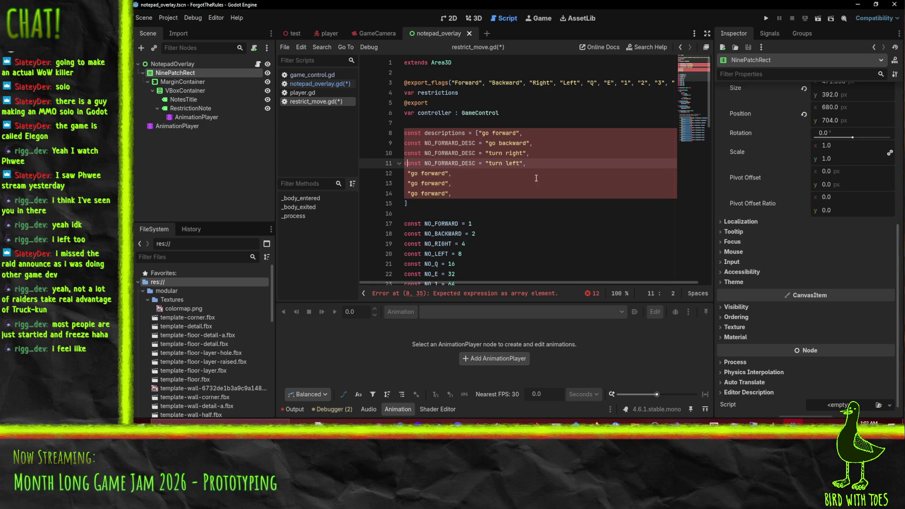
Step: Remove the declarations before "turn left", "turn right" and "go backward"
{"action": "key", "text": "Right"}
{"action": "key", "text": "Right"}
{"action": "key", "text": "Right"}
{"action": "key", "text": "shift+Home"}
{"action": "key", "text": "Delete"}
{"action": "key", "text": "Up"}
{"action": "key", "text": "shift+Home"}
{"action": "key", "text": "Delete"}
{"action": "left_click", "coordinate": [483, 144]}
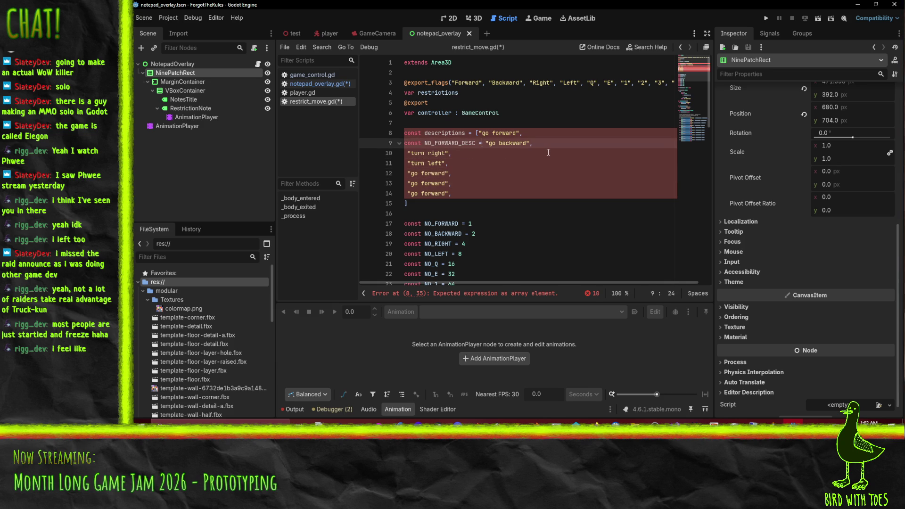
{"action": "key", "text": "shift+Home"}
{"action": "key", "text": "Delete"}
{"action": "key", "text": "Up"}
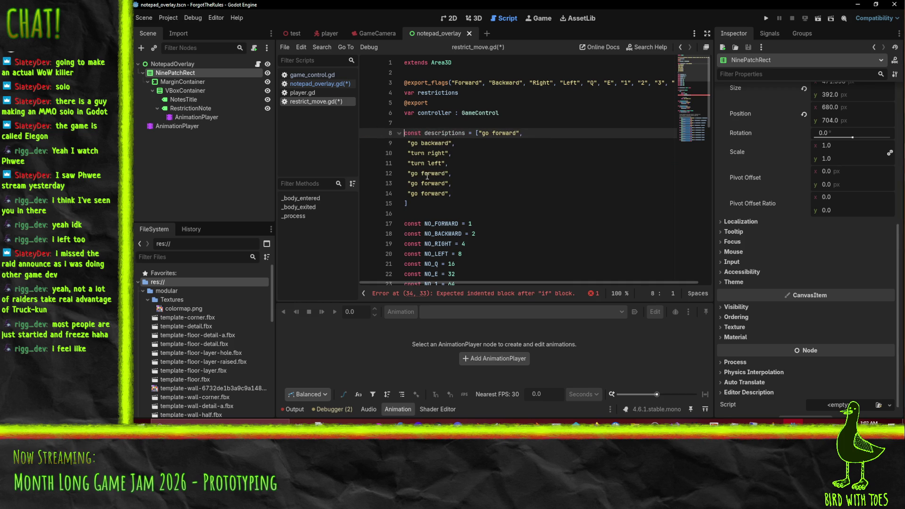
{"action": "scroll", "coordinate": [433, 177], "scroll_direction": "down", "scroll_amount": 1}
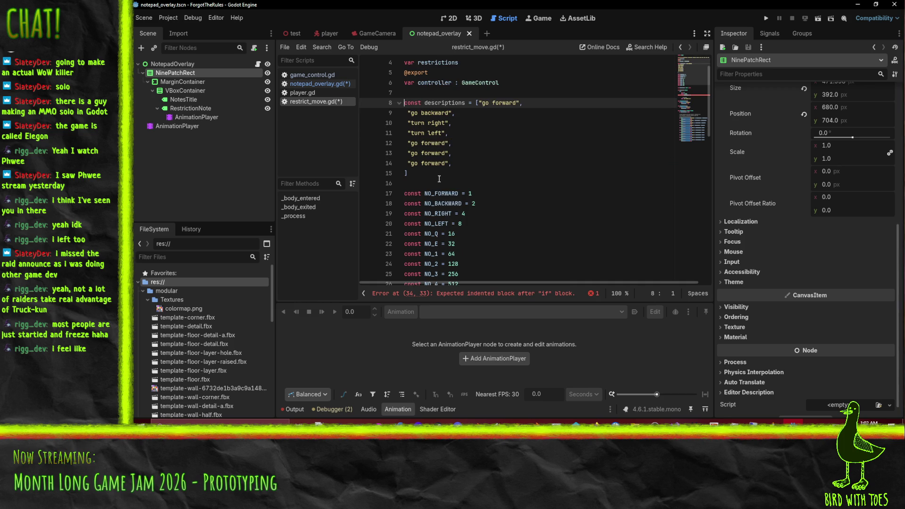
Step: Replace the duplicate "go forward" entries with "press Q", "press E" and "press 1"
{"action": "left_click", "coordinate": [415, 145]}
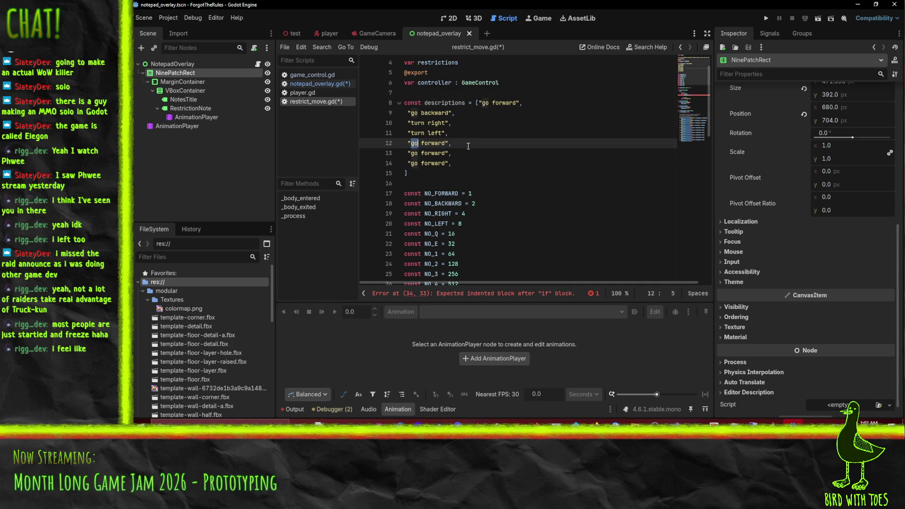
{"action": "key", "text": "shift+Right"}
{"action": "key", "text": "shift+Right"}
{"action": "key", "text": "shift+Right"}
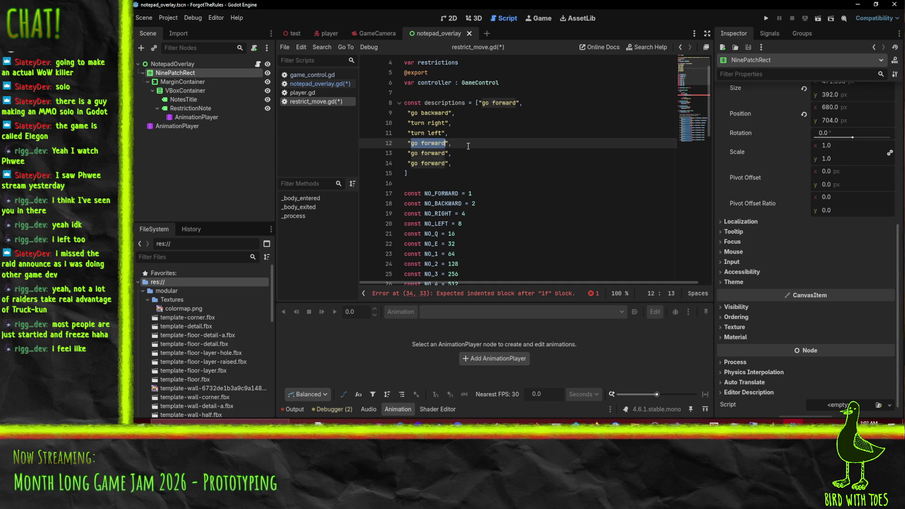
{"action": "type", "text": "press Q"}
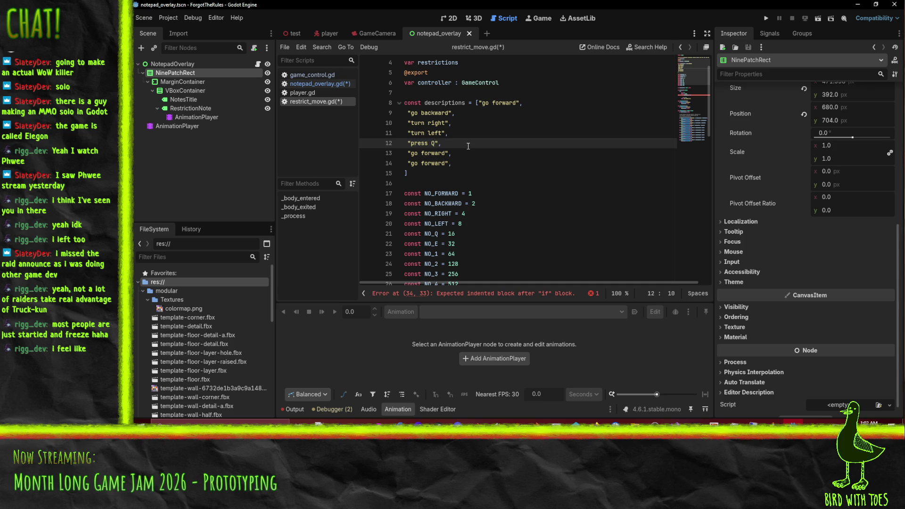
{"action": "key", "text": "Down"}
{"action": "key", "text": "Right"}
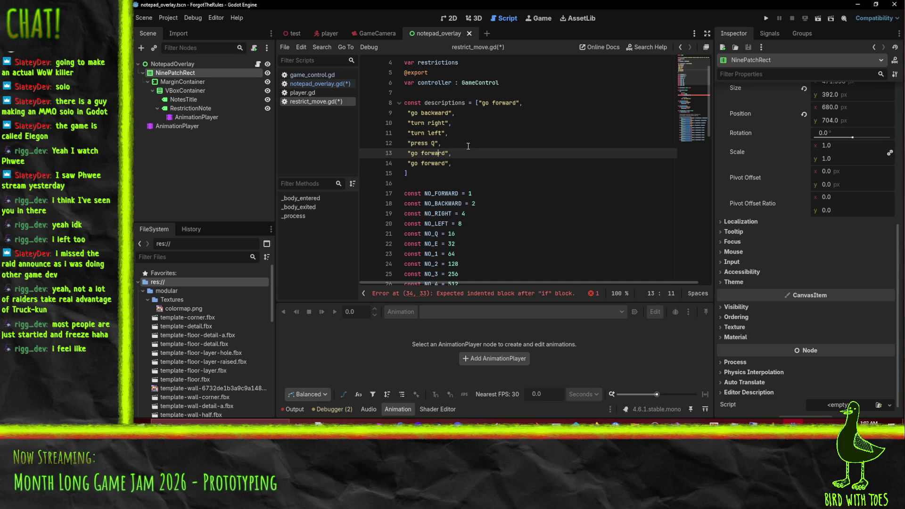
{"action": "key", "text": "Right"}
{"action": "key", "text": "shift+Left"}
{"action": "key", "text": "shift+Left"}
{"action": "key", "text": "shift+Left"}
{"action": "type", "text": "press E"}
{"action": "key", "text": "Down"}
{"action": "key", "text": "Right"}
{"action": "key", "text": "Right"}
{"action": "key", "text": "Right"}
{"action": "key", "text": "shift+Left"}
{"action": "key", "text": "shift+Left"}
{"action": "key", "text": "shift+Left"}
{"action": "type", "text": "pres"}
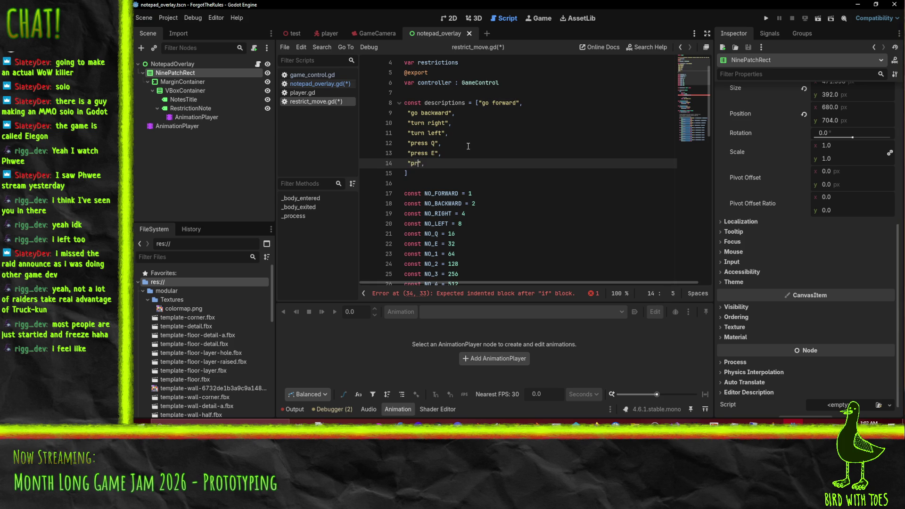
{"action": "type", "text": "s 1"}
Step: Duplicate the "press 1" entry and renumber the copies to press 2, press 3 and press 4
{"action": "key", "text": "Down"}
{"action": "key", "text": "Home"}
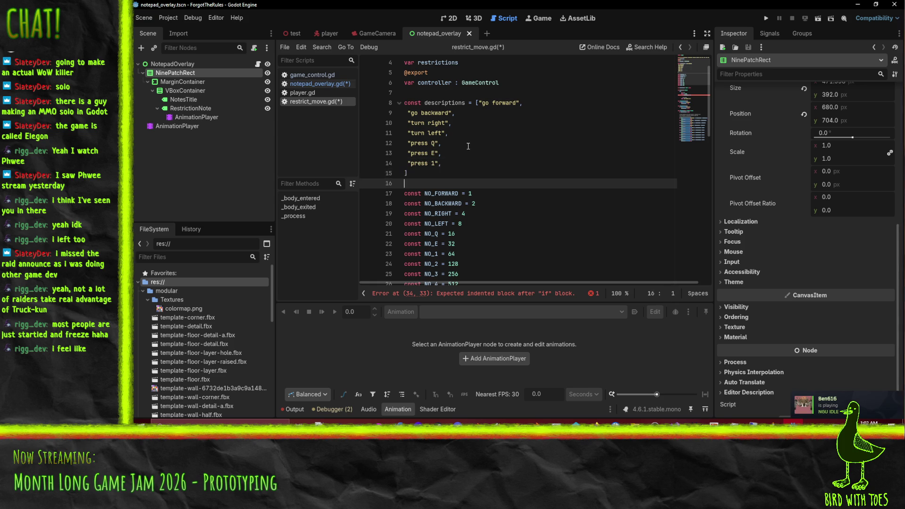
{"action": "key", "text": "Up"}
{"action": "key", "text": "ctrl+shift+d"}
{"action": "key", "text": "ctrl+shift+d"}
{"action": "key", "text": "ctrl+shift+d"}
{"action": "key", "text": "Up"}
{"action": "key", "text": "Up"}
{"action": "key", "text": "Up"}
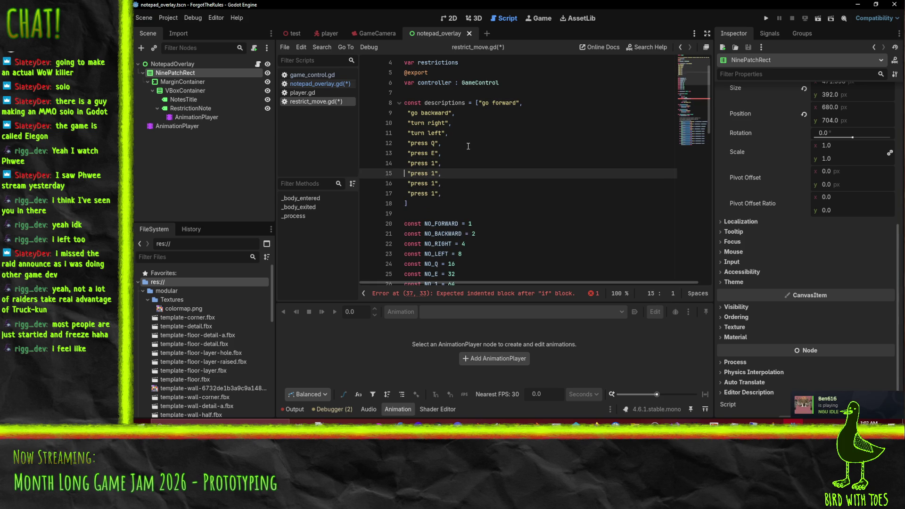
{"action": "key", "text": "Down"}
{"action": "key", "text": "Right"}
{"action": "key", "text": "Delete"}
{"action": "type", "text": "2"}
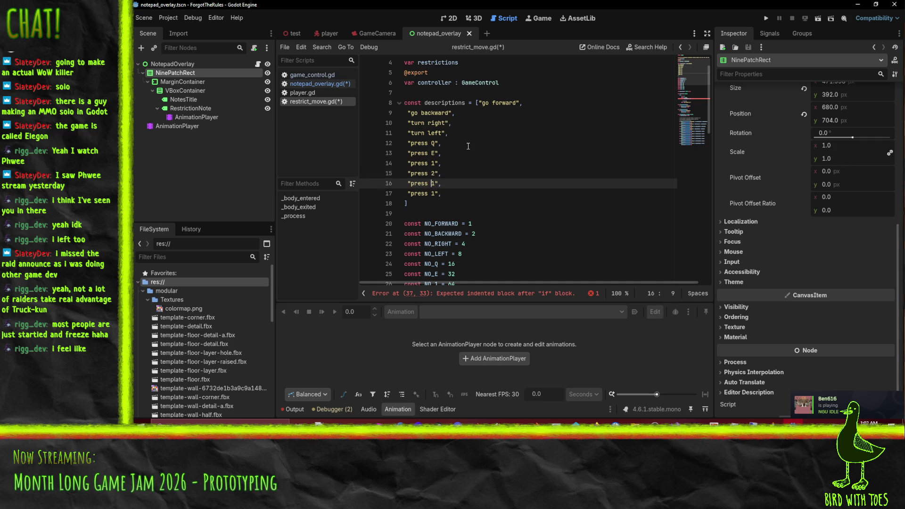
{"action": "key", "text": "Down"}
{"action": "key", "text": "BackSpace"}
{"action": "type", "text": "3"}
{"action": "key", "text": "Down"}
{"action": "key", "text": "BackSpace"}
{"action": "type", "text": "4"}
{"action": "scroll", "coordinate": [537, 164], "scroll_direction": "down", "scroll_amount": 2}
{"action": "scroll", "coordinate": [536, 164], "scroll_direction": "down", "scroll_amount": 6}
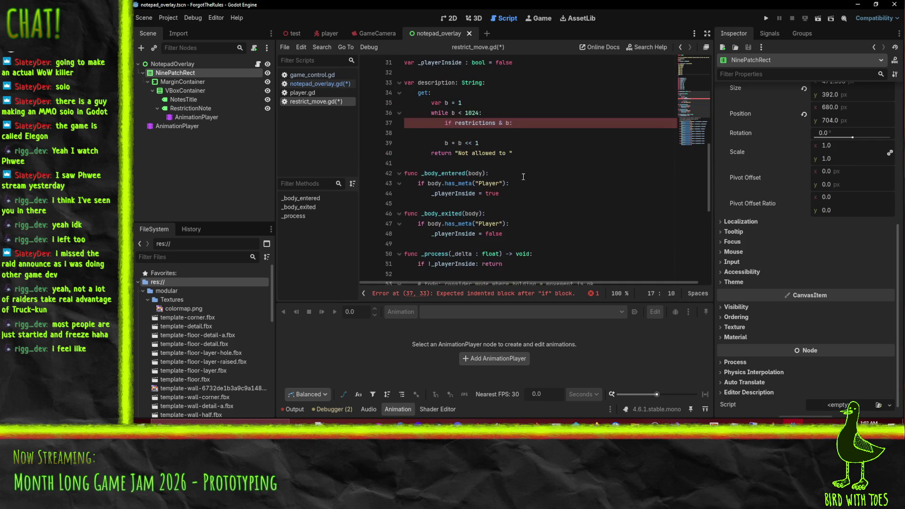
Step: Declare var all = [] and append descriptions[i] to it inside the if body
{"action": "left_click", "coordinate": [511, 193]}
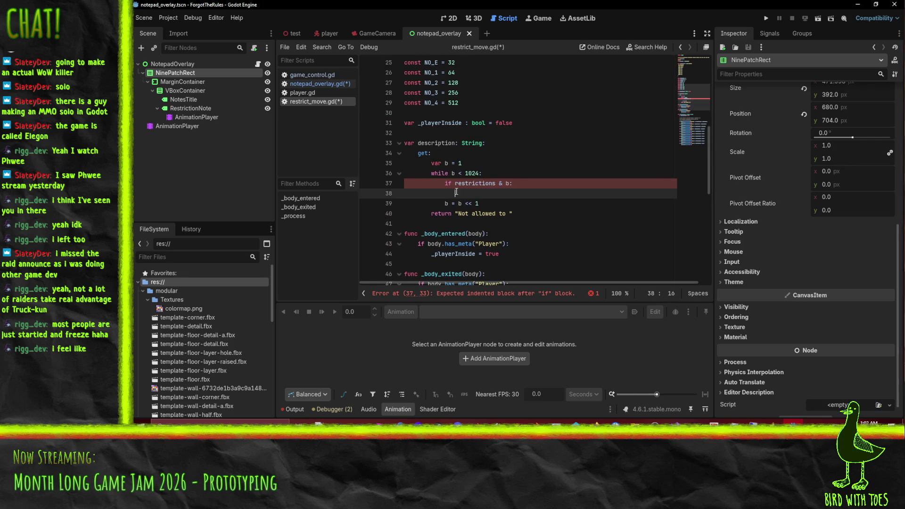
{"action": "left_click", "coordinate": [463, 160]}
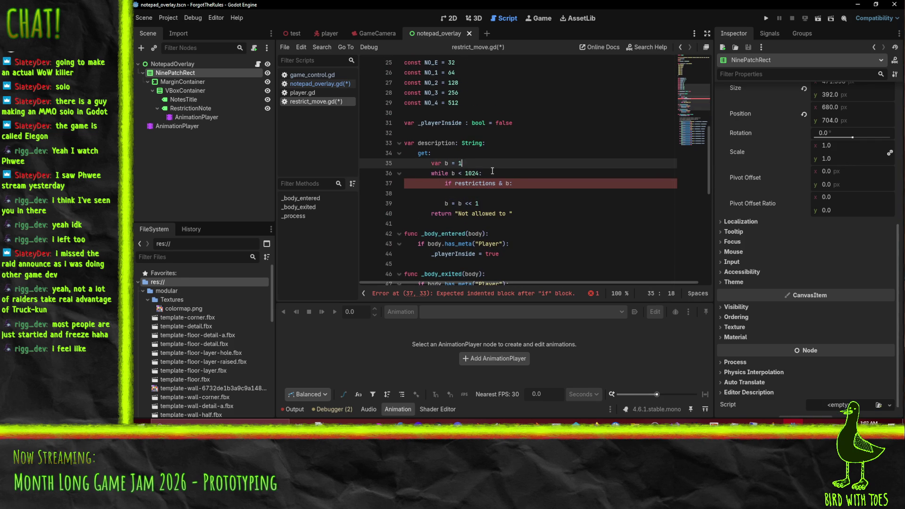
{"action": "key", "text": "Return"}
{"action": "type", "text": "car"}
{"action": "key", "text": "BackSpace"}
{"action": "key", "text": "BackSpace"}
{"action": "type", "text": "var "}
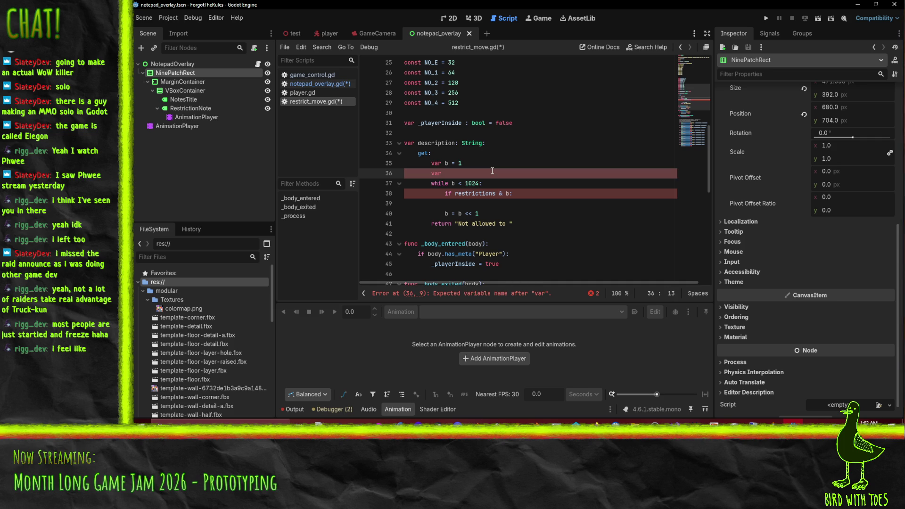
{"action": "type", "text": "all"}
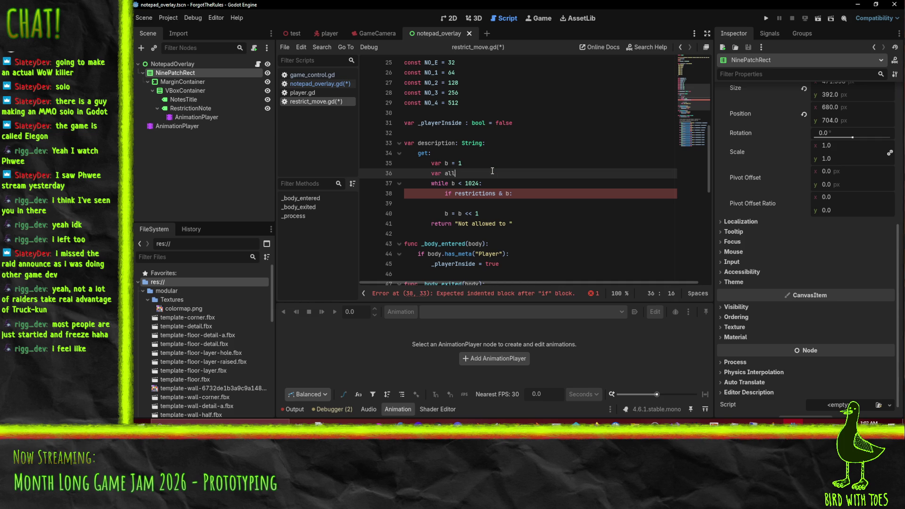
{"action": "type", "text": " = []"}
{"action": "key", "text": "Down"}
{"action": "key", "text": "Down"}
{"action": "key", "text": "Down"}
{"action": "key", "text": "Up"}
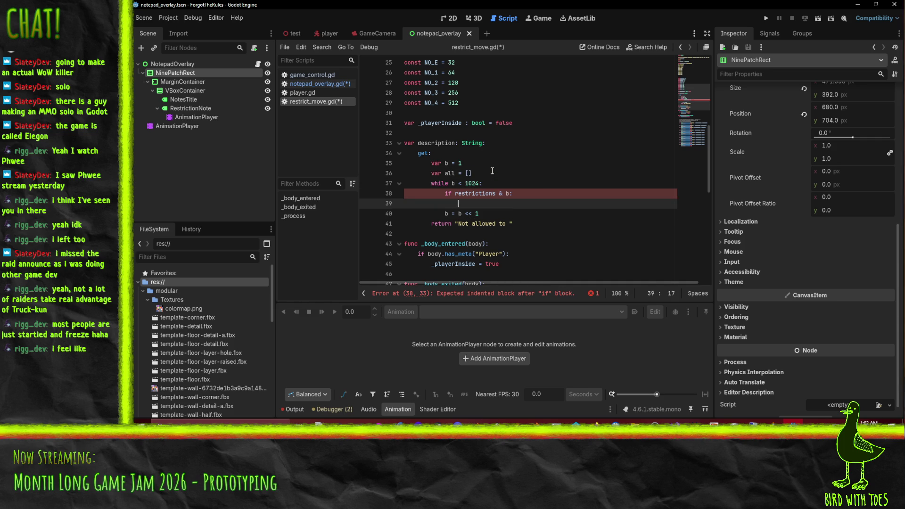
{"action": "type", "text": "all."}
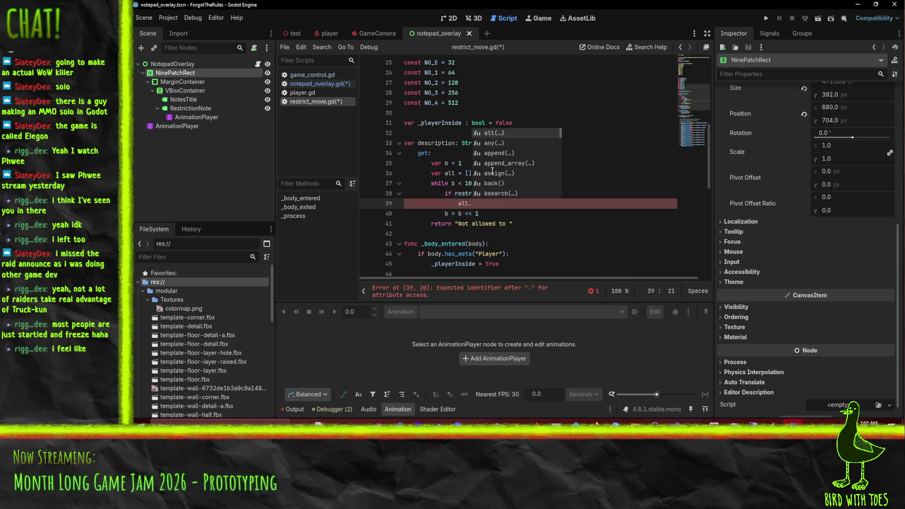
{"action": "type", "text": "append"}
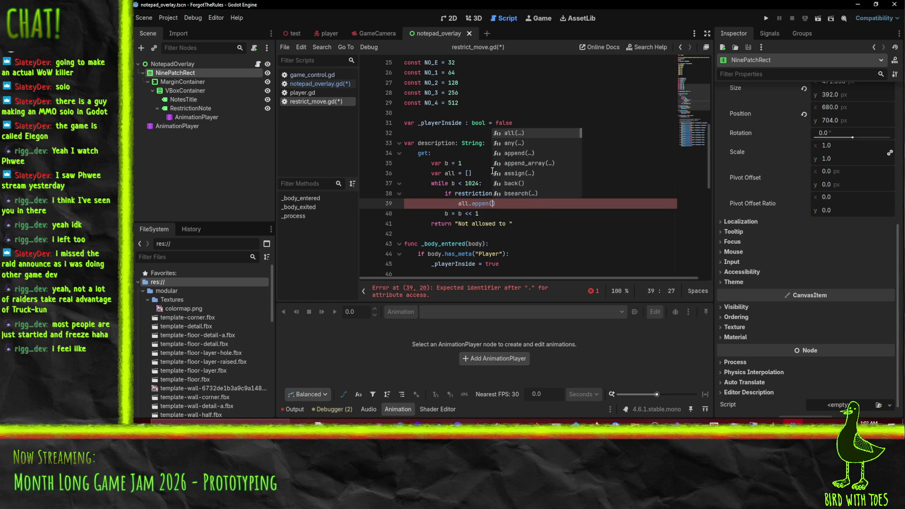
{"action": "type", "text": "("}
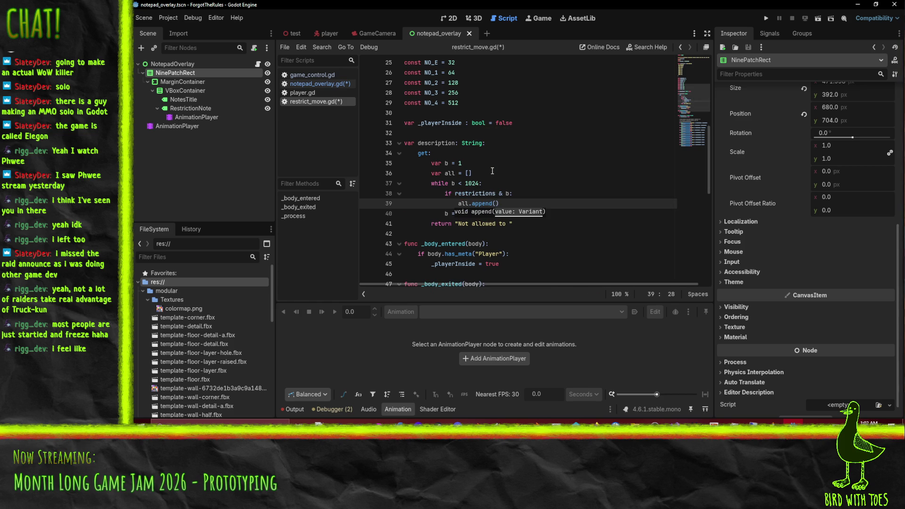
{"action": "type", "text": "descriptions"}
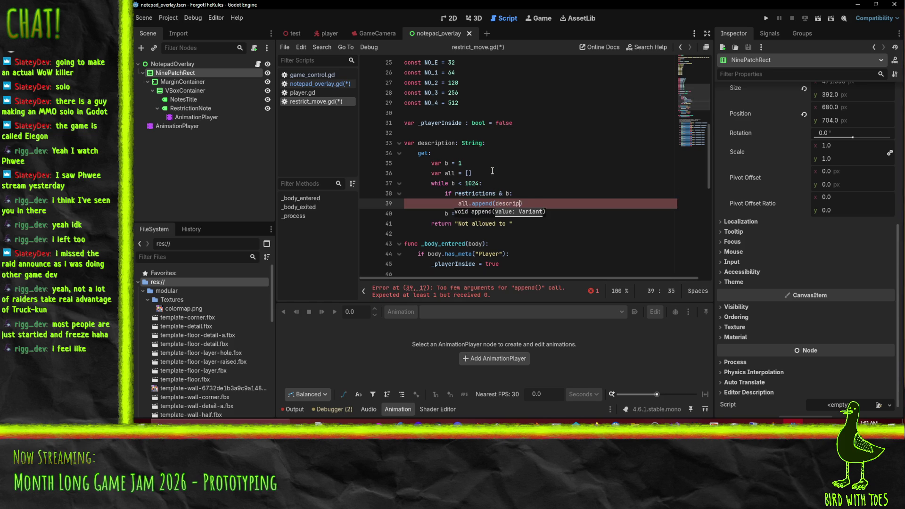
{"action": "type", "text": "["}
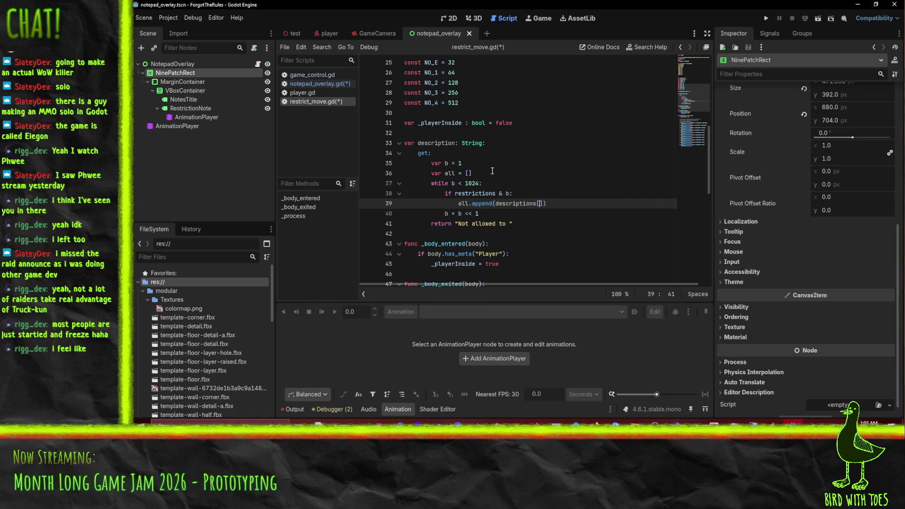
{"action": "type", "text": "i"}
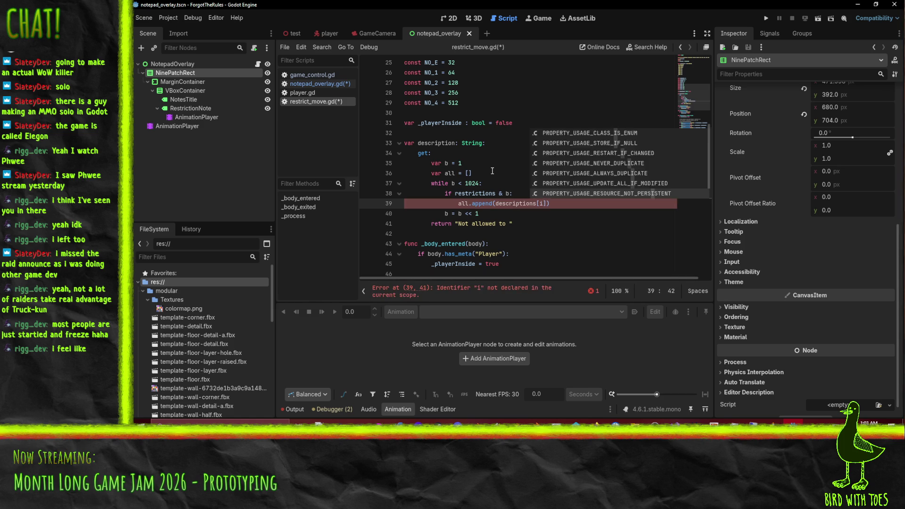
Step: Replace the while loop header with for i in range(len(descriptions))
{"action": "key", "text": "Up"}
{"action": "key", "text": "Up"}
{"action": "scroll", "coordinate": [509, 195], "scroll_direction": "up", "scroll_amount": 1}
{"action": "scroll", "coordinate": [509, 194], "scroll_direction": "down", "scroll_amount": 1}
{"action": "key", "text": "shift+Home"}
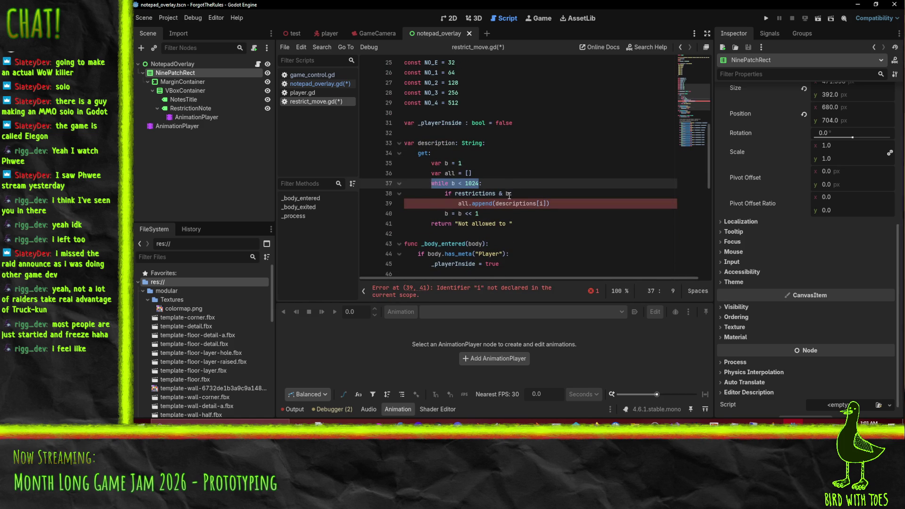
{"action": "type", "text": "for"}
{"action": "type", "text": "i i"}
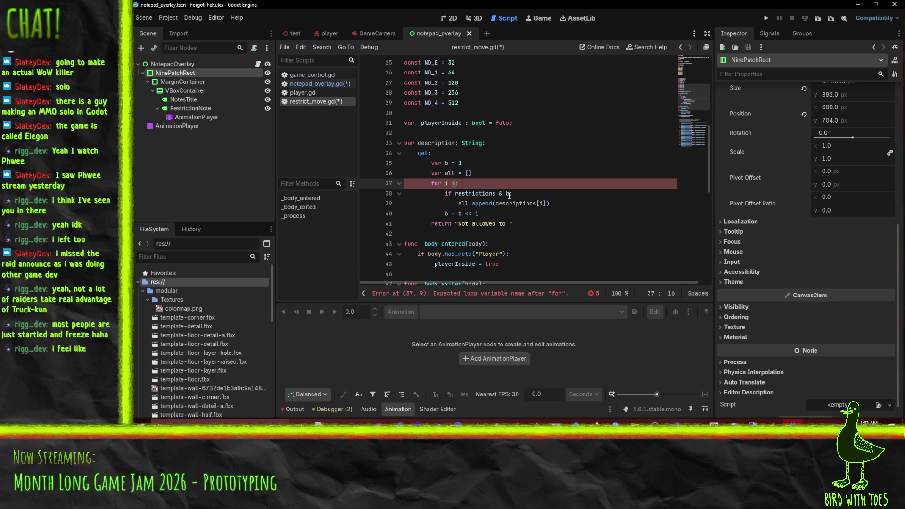
{"action": "type", "text": "n range(len("}
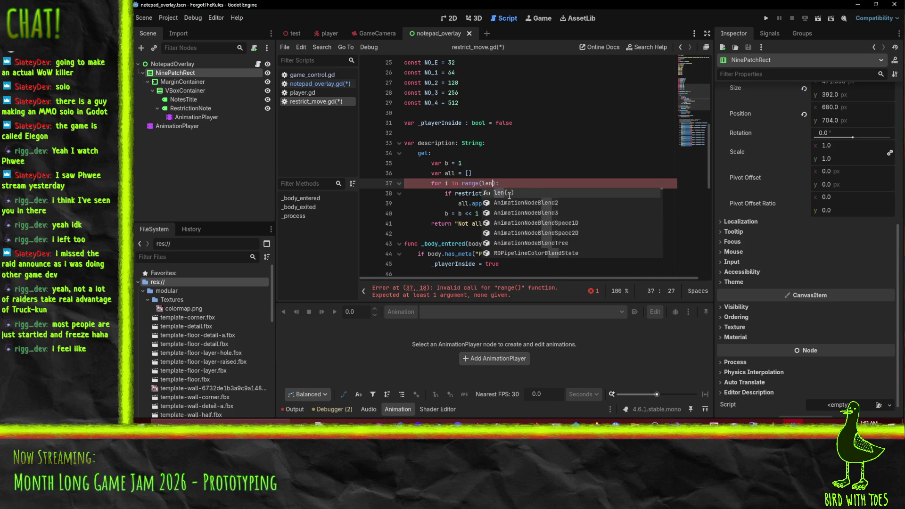
{"action": "scroll", "coordinate": [509, 184], "scroll_direction": "up", "scroll_amount": 8}
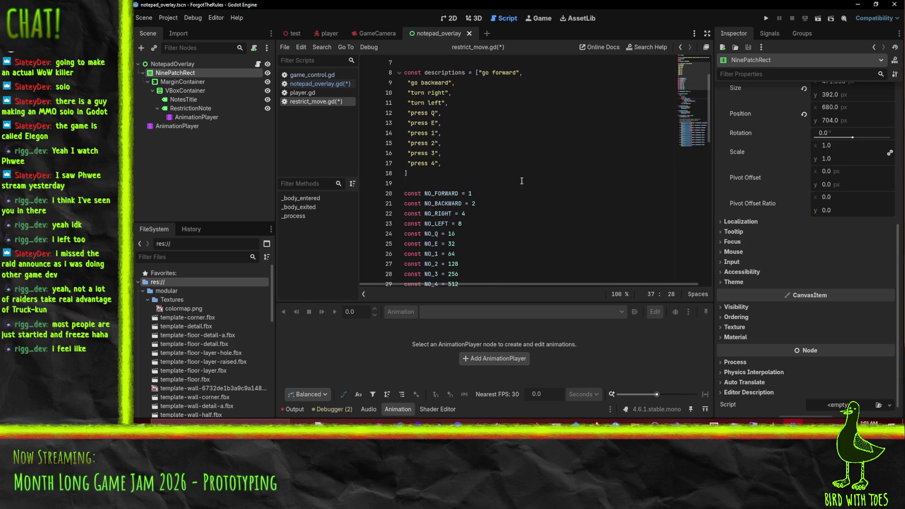
{"action": "scroll", "coordinate": [530, 182], "scroll_direction": "down", "scroll_amount": 5}
{"action": "type", "text": "descriptions)):"}
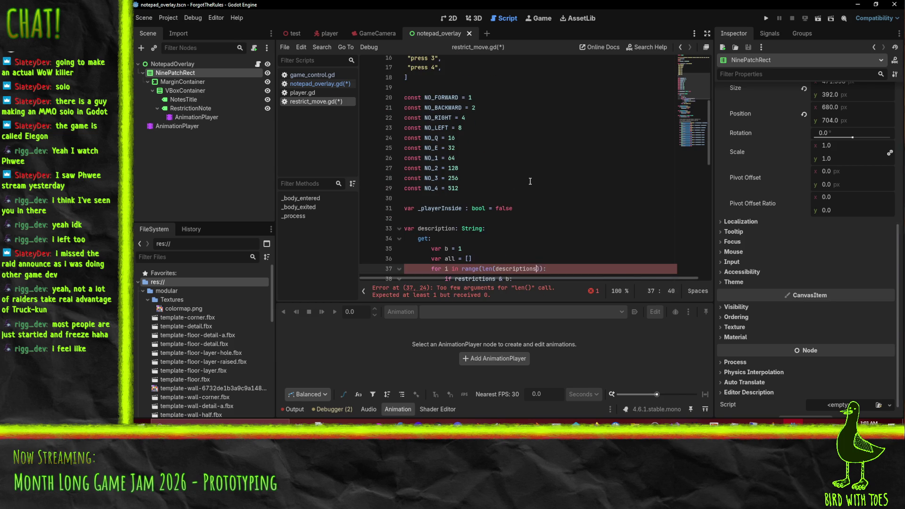
{"action": "scroll", "coordinate": [516, 224], "scroll_direction": "down", "scroll_amount": 3}
Step: Wrap the bit test as (1 << i) on line 38 and delete the b = b << 1 line
{"action": "left_click", "coordinate": [505, 194]}
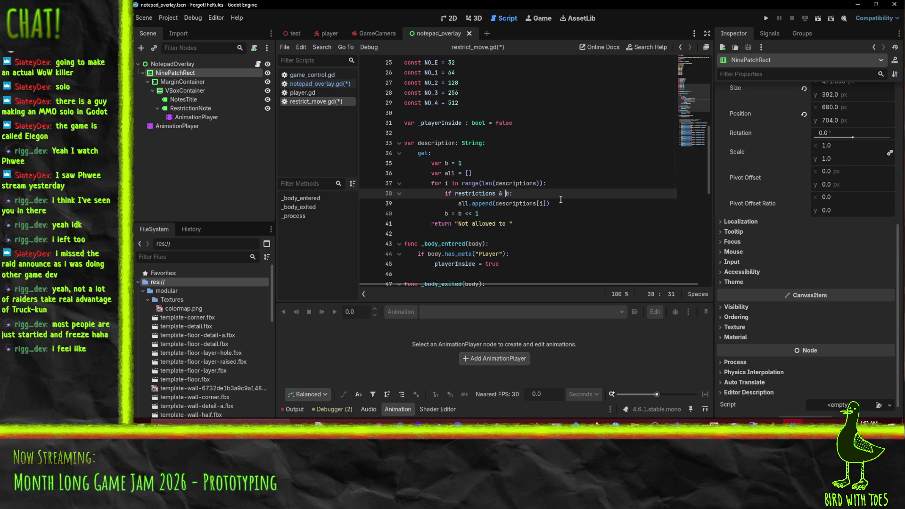
{"action": "type", "text": "1<< i)"}
{"action": "key", "text": "Left"}
{"action": "key", "text": "Left"}
{"action": "key", "text": "Left"}
{"action": "type", "text": "("}
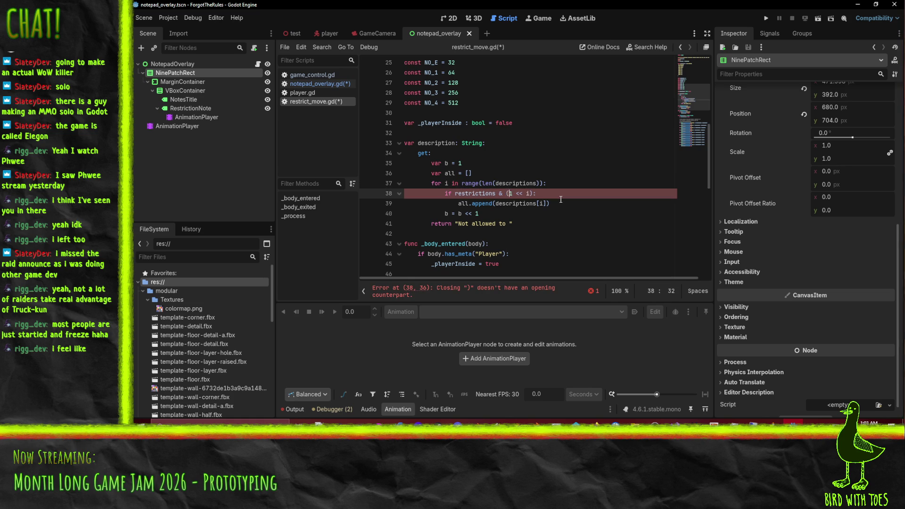
{"action": "key", "text": "Down"}
{"action": "key", "text": "Down"}
{"action": "key", "text": "Up"}
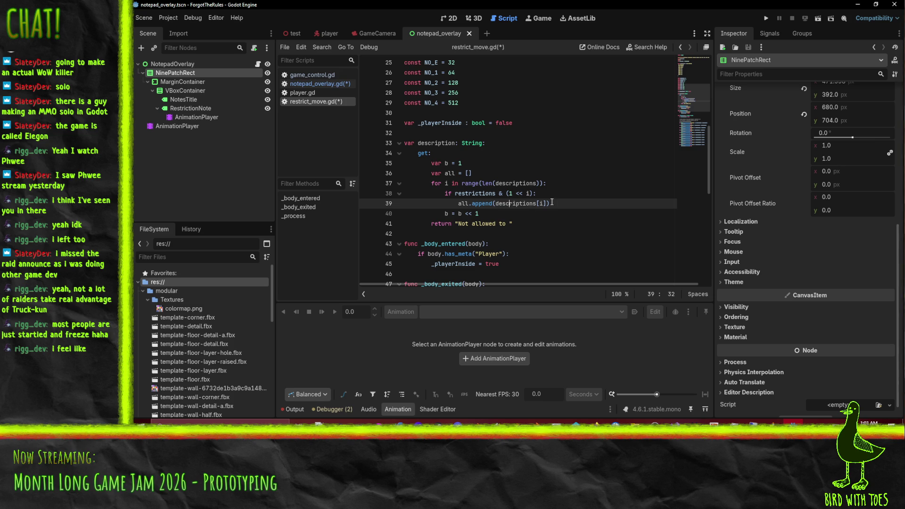
{"action": "left_click", "coordinate": [495, 219]}
{"action": "key", "text": "Up"}
{"action": "key", "text": "ctrl+x"}
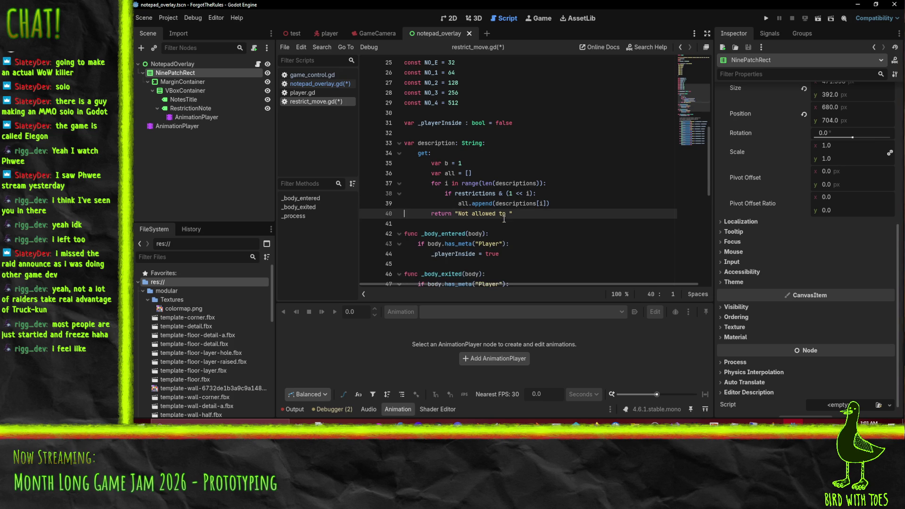
Step: Extend the return line with an " or ".join, fixing the spaces around or
{"action": "key", "text": "Up"}
{"action": "key", "text": "Up"}
{"action": "key", "text": "Home"}
{"action": "key", "text": "Down"}
{"action": "key", "text": "Down"}
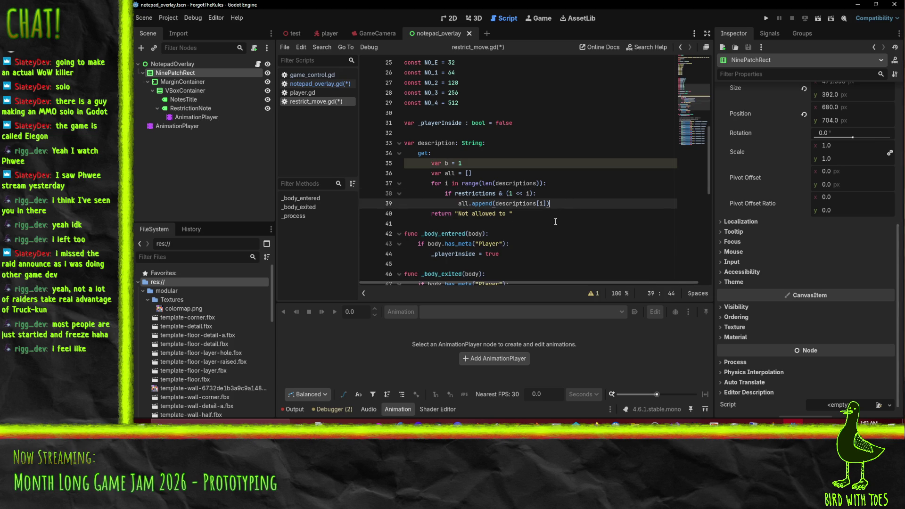
{"action": "key", "text": "End"}
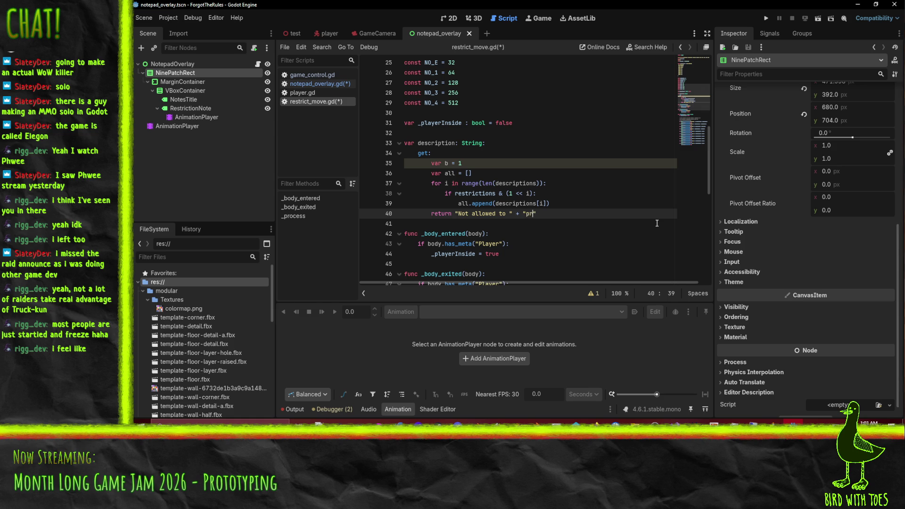
{"action": "type", "text": "r\".join"}
{"action": "key", "text": "Left"}
{"action": "key", "text": "Left"}
{"action": "key", "text": "Left"}
{"action": "key", "text": "Right"}
{"action": "key", "text": "End"}
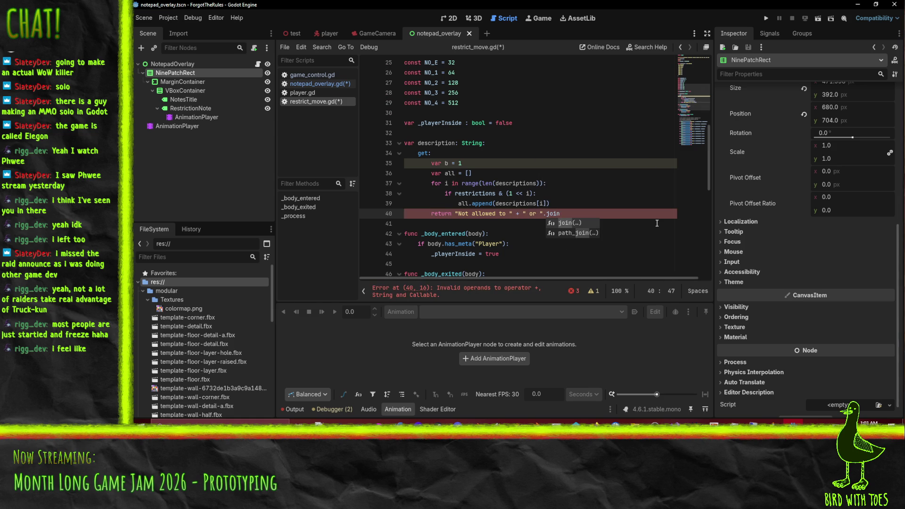
Step: Complete the call as .join(descriptions) and check the finished return expression
{"action": "type", "text": "(descriptions"}
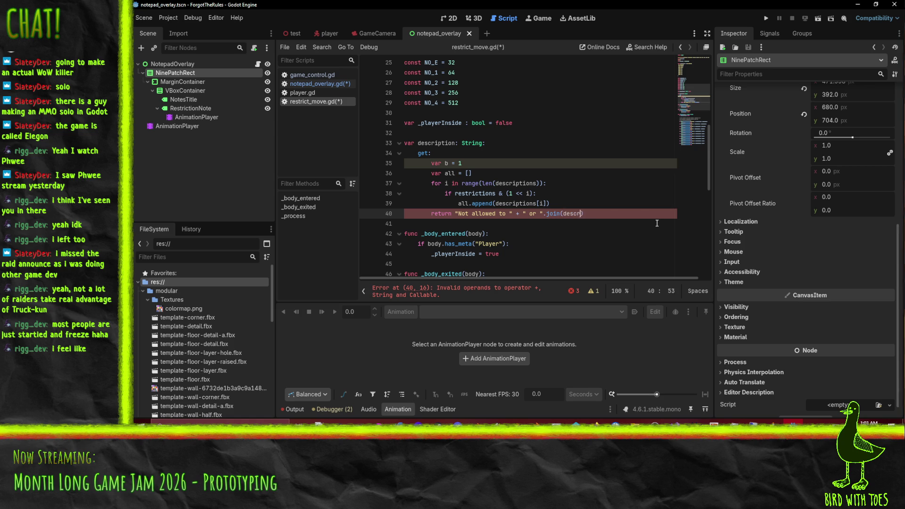
{"action": "key", "text": "Up"}
{"action": "key", "text": "Down"}
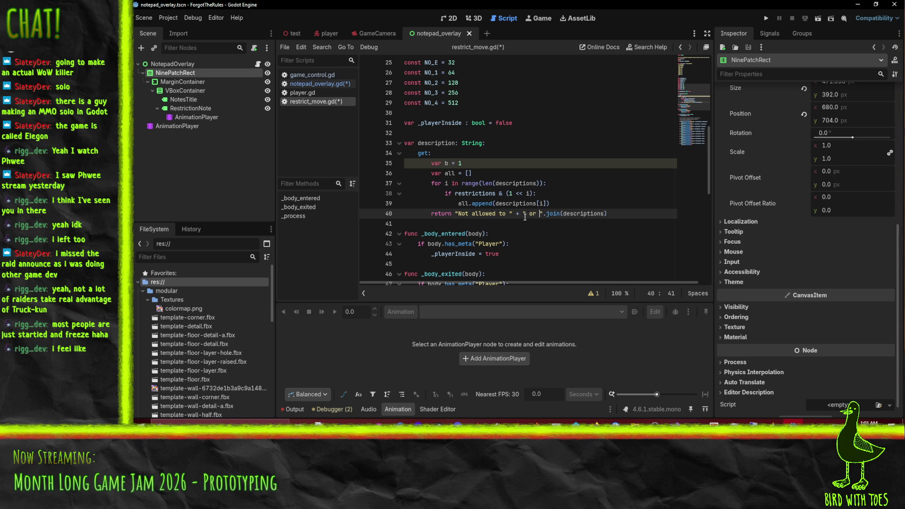
{"action": "left_click_drag", "start_coordinate": [524, 213], "coordinate": [609, 213]}
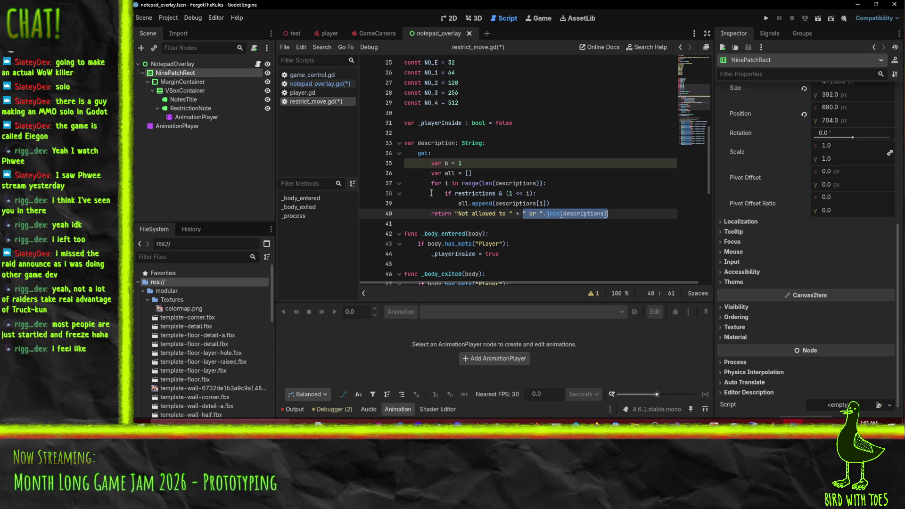
{"action": "left_click", "coordinate": [539, 231]}
{"action": "left_click", "coordinate": [558, 213]}
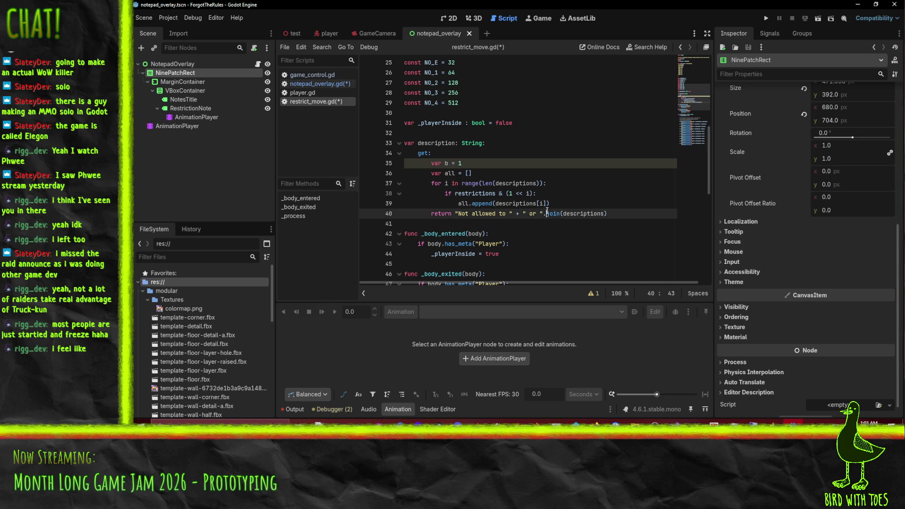
{"action": "scroll", "coordinate": [583, 211], "scroll_direction": "down", "scroll_amount": 1}
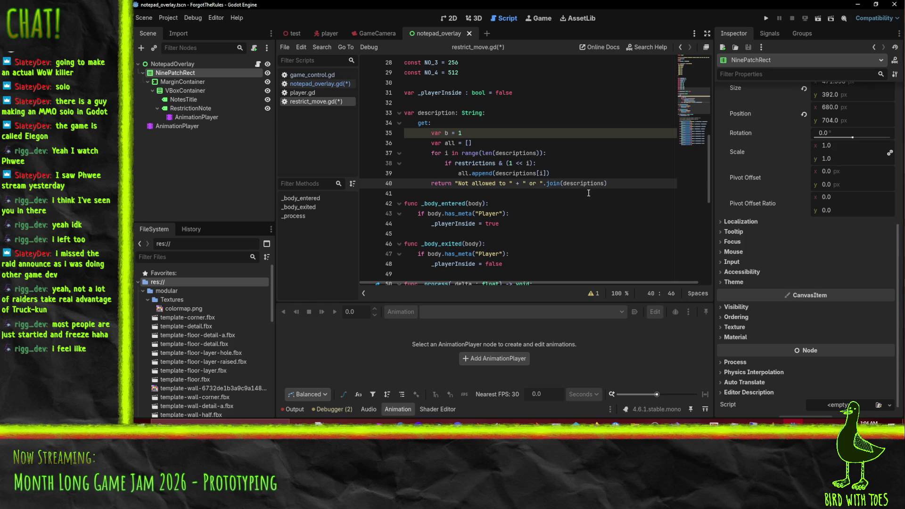
Step: Save restrict_move.gd and review the body-entered/exited handlers and the return line
{"action": "left_click", "coordinate": [547, 234]}
{"action": "key", "text": "ctrl+s"}
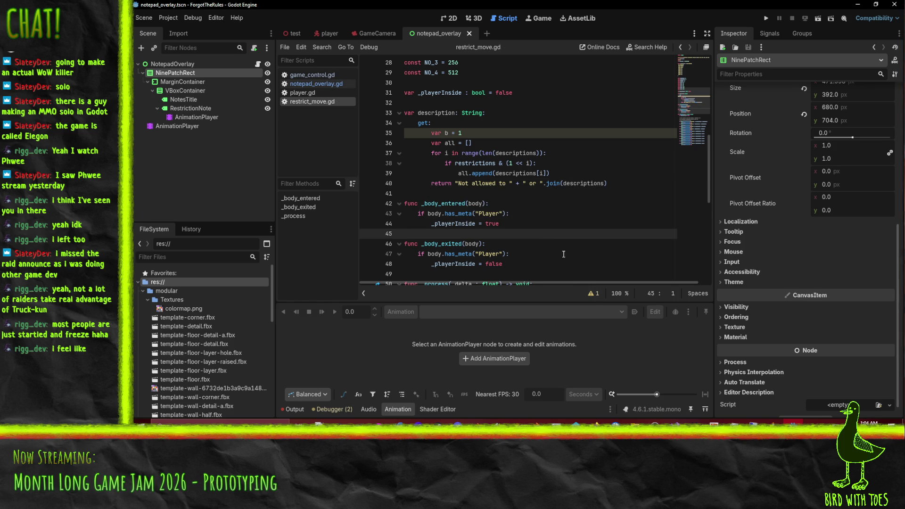
{"action": "scroll", "coordinate": [619, 250], "scroll_direction": "down", "scroll_amount": 1}
{"action": "left_click", "coordinate": [546, 235]}
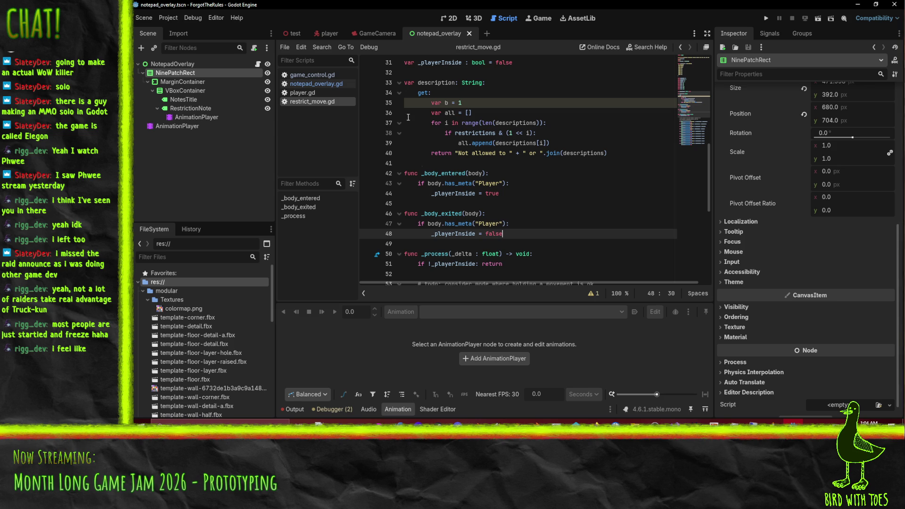
{"action": "left_click", "coordinate": [596, 192]}
{"action": "scroll", "coordinate": [584, 218], "scroll_direction": "down", "scroll_amount": 2}
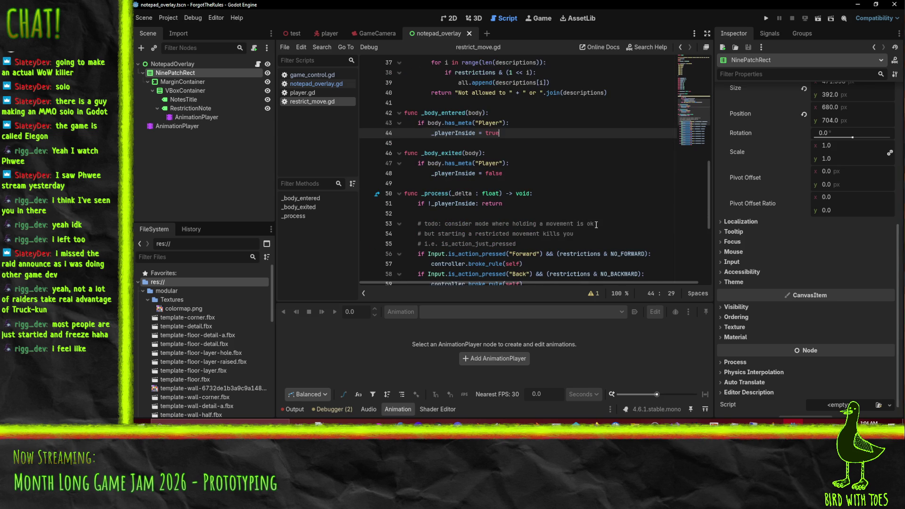
{"action": "scroll", "coordinate": [596, 225], "scroll_direction": "up", "scroll_amount": 2}
{"action": "left_click", "coordinate": [559, 153]}
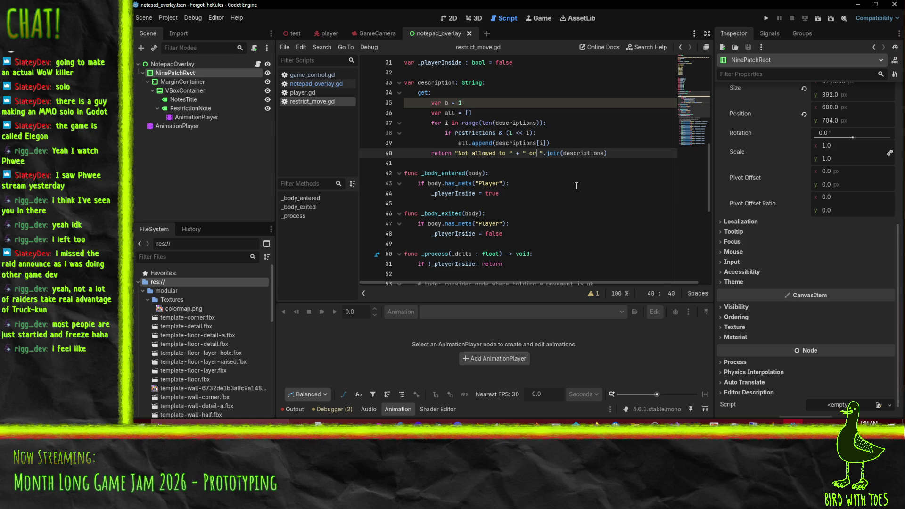
{"action": "scroll", "coordinate": [584, 190], "scroll_direction": "up", "scroll_amount": 1}
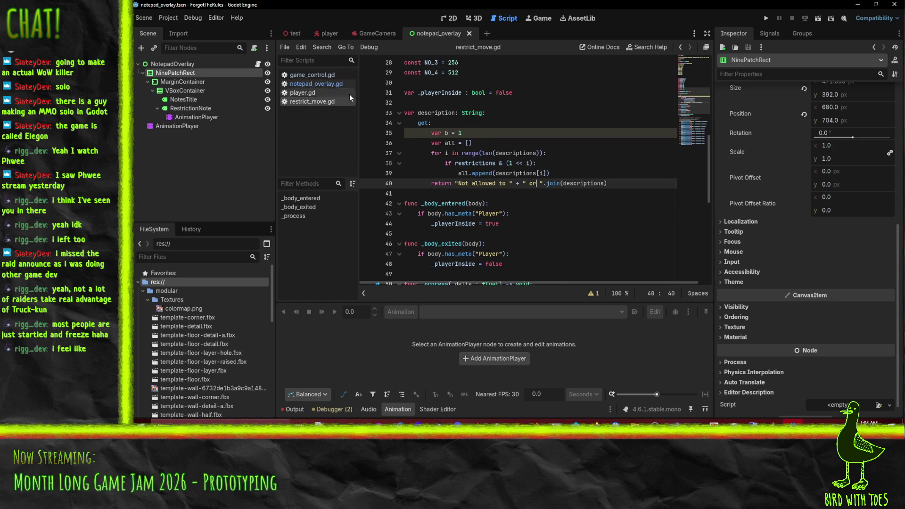
Step: Open game_control.gd in the GameCamera scene, check its set_rule call, and run the game
{"action": "left_click", "coordinate": [377, 33]}
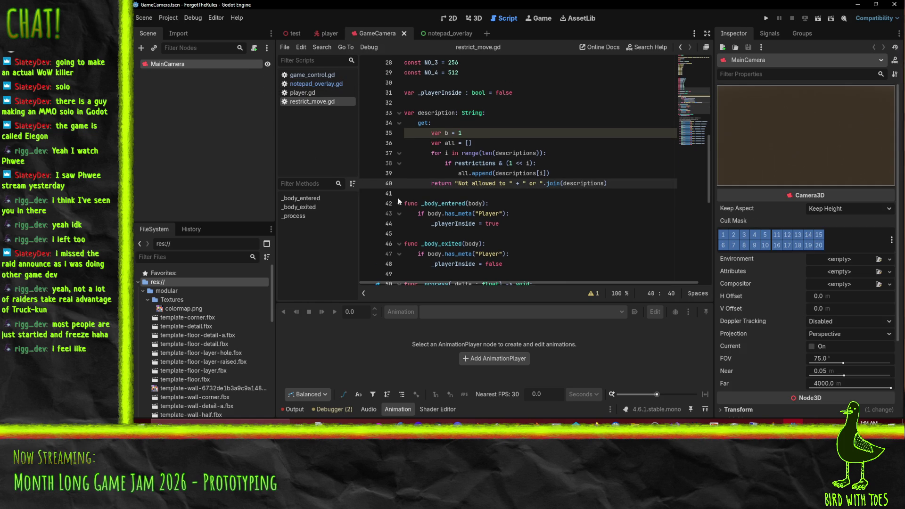
{"action": "left_click", "coordinate": [325, 75]}
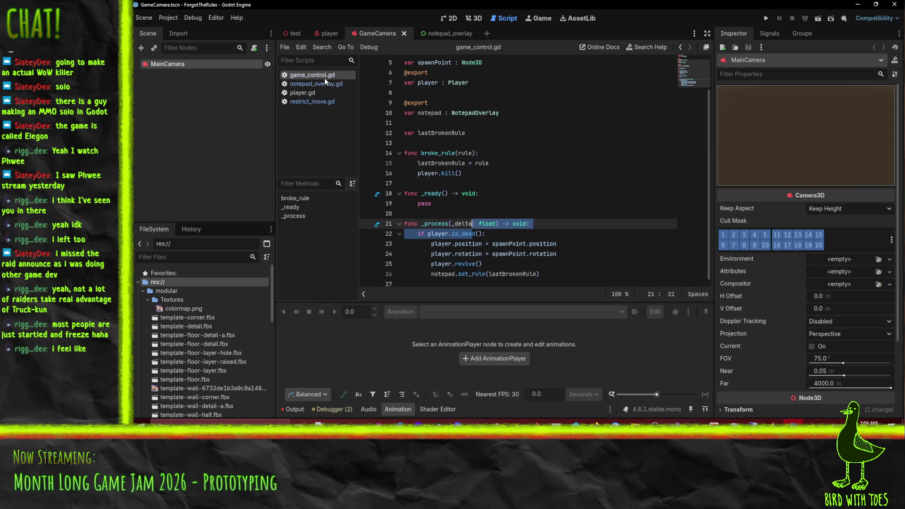
{"action": "left_click", "coordinate": [529, 273]}
{"action": "scroll", "coordinate": [529, 274], "scroll_direction": "up", "scroll_amount": 2}
{"action": "left_click", "coordinate": [765, 18]}
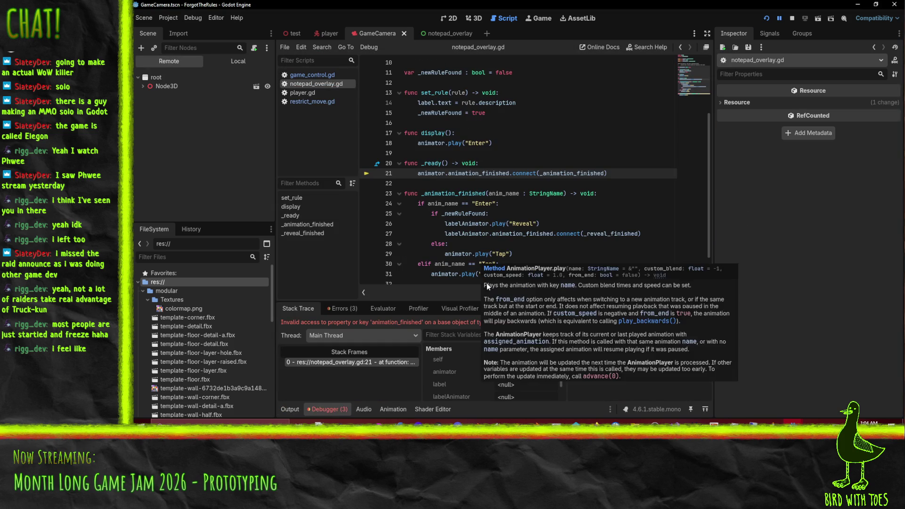
Step: Stop the game that crashed on animation_finished and return to the 3D workspace
{"action": "left_click", "coordinate": [793, 18]}
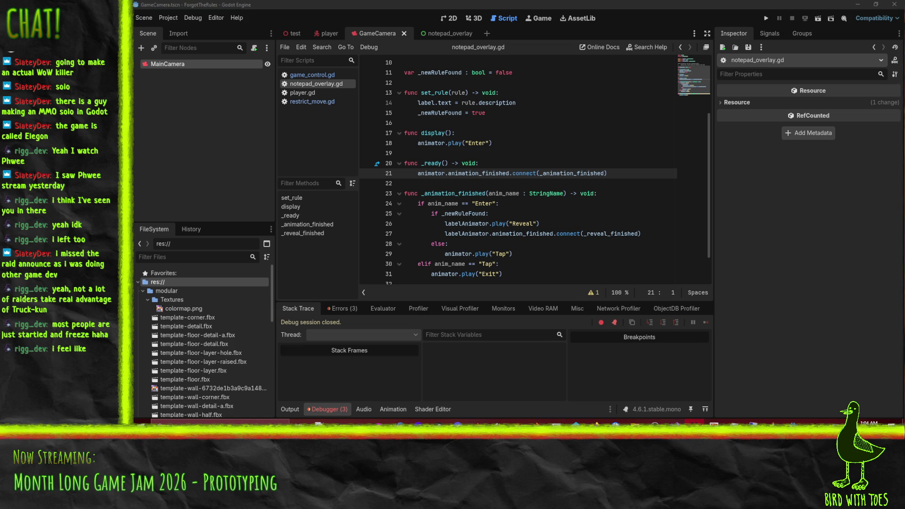
{"action": "key", "text": "alt+Tab"}
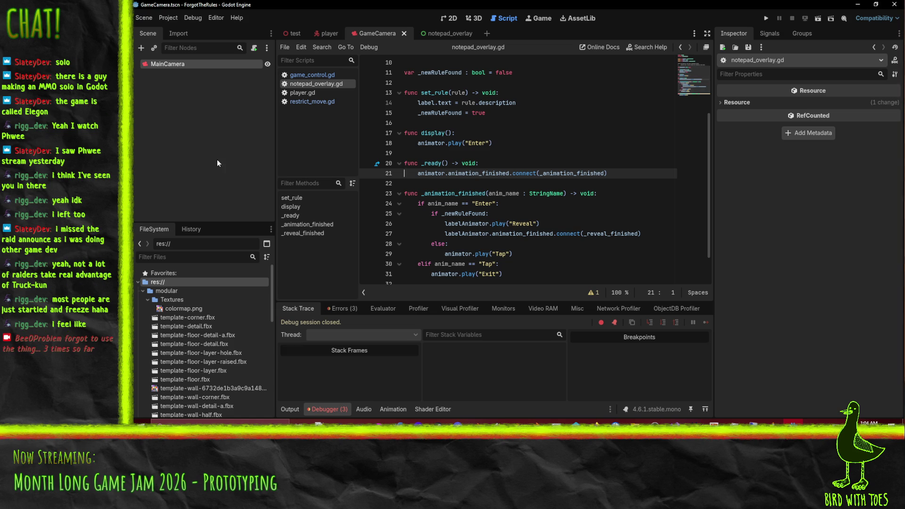
{"action": "left_click", "coordinate": [477, 18]}
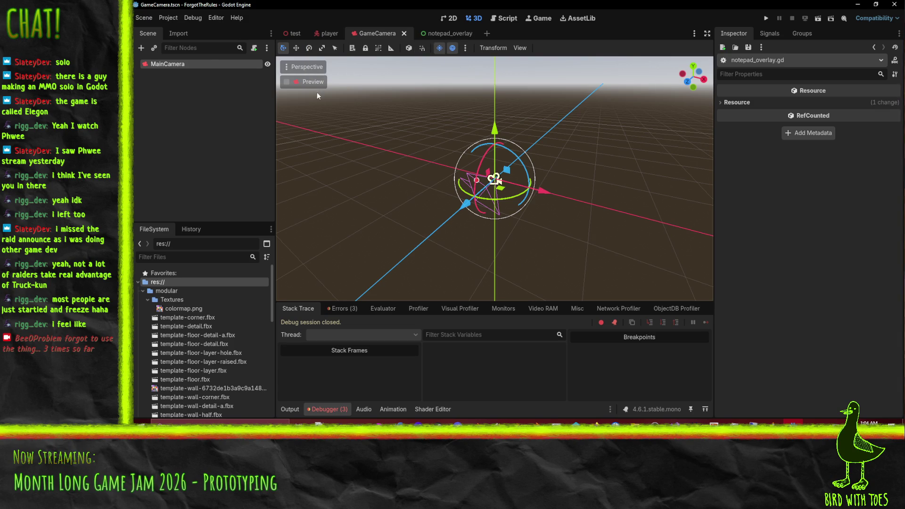
Step: In the test scene, assign NotepadOverlay as GameControl's Notepad
{"action": "left_click", "coordinate": [293, 33]}
{"action": "left_click", "coordinate": [165, 73]}
{"action": "mouse_move", "coordinate": [177, 152]}
{"action": "left_mouse_down"}
{"action": "mouse_move", "coordinate": [797, 119]}
{"action": "mouse_move", "coordinate": [844, 129]}
{"action": "left_mouse_up"}
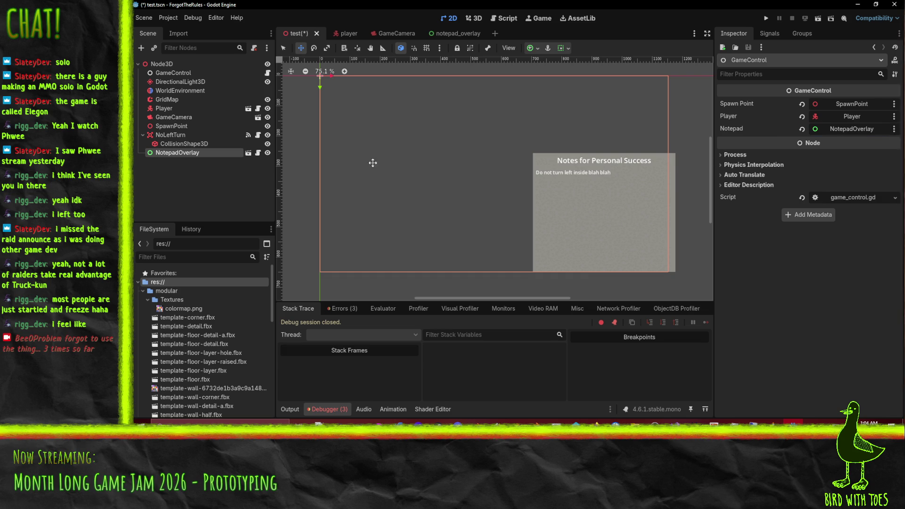
Step: Set NotepadOverlay's Label Animator, Label and Animator to AnimationPlayer, RestrictionNote and AnimationPlayer, then save
{"action": "left_click", "coordinate": [249, 154]}
{"action": "left_click", "coordinate": [171, 62]}
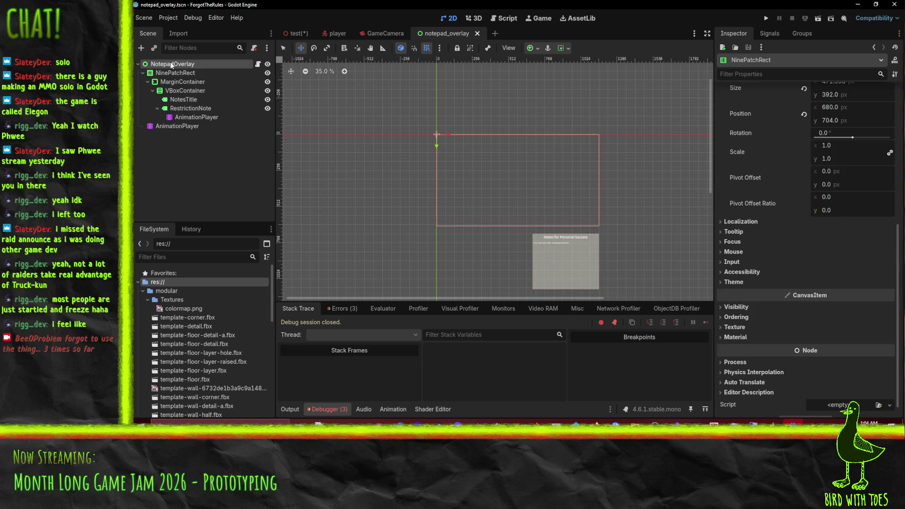
{"action": "mouse_move", "coordinate": [182, 117]}
{"action": "left_mouse_down"}
{"action": "mouse_move", "coordinate": [847, 118]}
{"action": "mouse_move", "coordinate": [844, 129]}
{"action": "mouse_move", "coordinate": [590, 117]}
{"action": "mouse_move", "coordinate": [844, 128]}
{"action": "left_mouse_up"}
{"action": "mouse_move", "coordinate": [177, 100]}
{"action": "left_mouse_down"}
{"action": "mouse_move", "coordinate": [816, 92]}
{"action": "mouse_move", "coordinate": [842, 108]}
{"action": "mouse_move", "coordinate": [184, 128]}
{"action": "mouse_move", "coordinate": [189, 96]}
{"action": "mouse_move", "coordinate": [191, 108]}
{"action": "mouse_move", "coordinate": [830, 111]}
{"action": "mouse_move", "coordinate": [186, 106]}
{"action": "mouse_move", "coordinate": [207, 110]}
{"action": "mouse_move", "coordinate": [833, 115]}
{"action": "left_mouse_up"}
{"action": "left_click", "coordinate": [173, 64]}
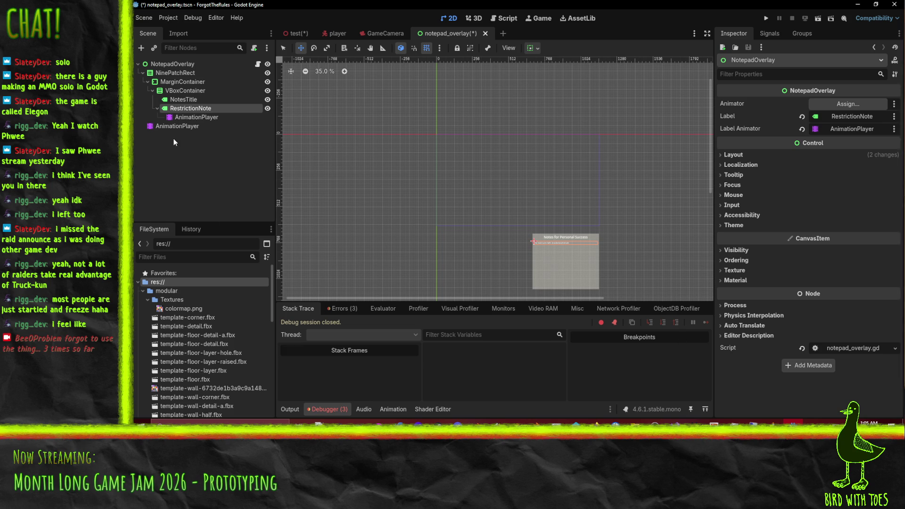
{"action": "mouse_move", "coordinate": [196, 117]}
{"action": "left_mouse_down"}
{"action": "mouse_move", "coordinate": [641, 133]}
{"action": "mouse_move", "coordinate": [857, 108]}
{"action": "left_mouse_up"}
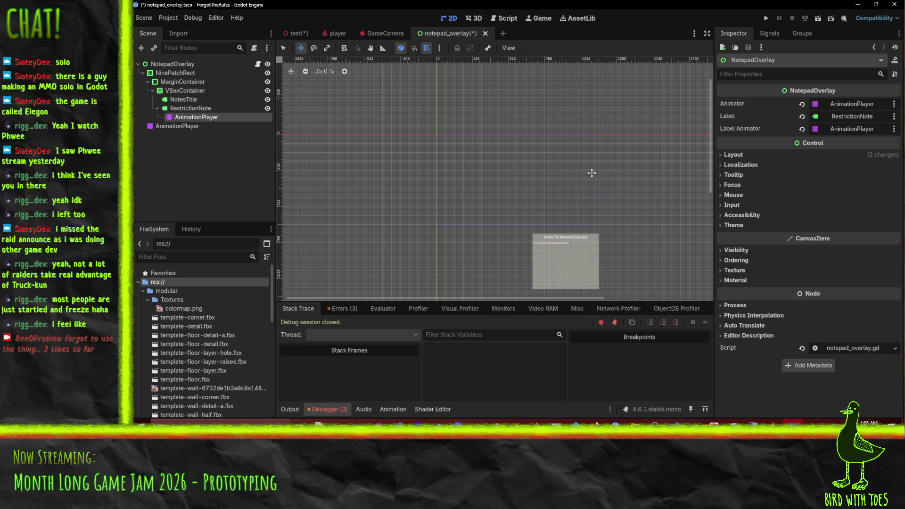
{"action": "key", "text": "ctrl+s"}
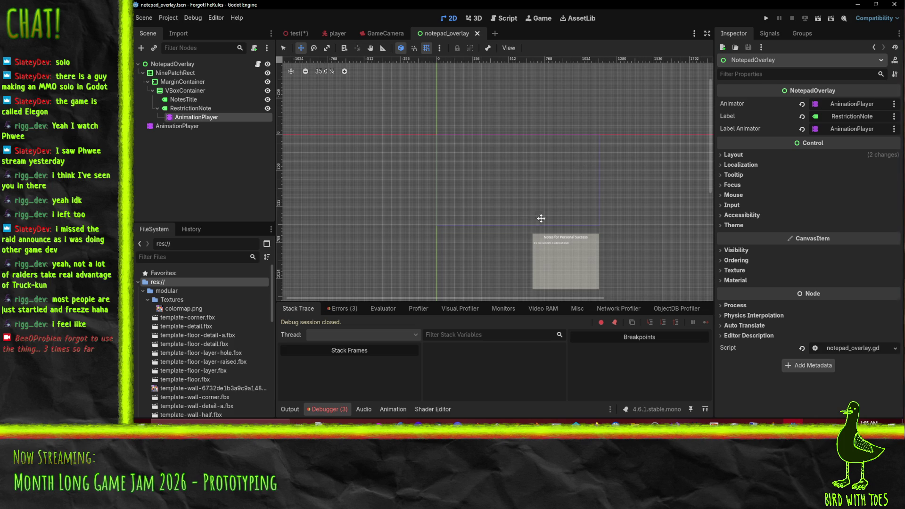
{"action": "scroll", "coordinate": [485, 204], "scroll_direction": "up", "scroll_amount": 1}
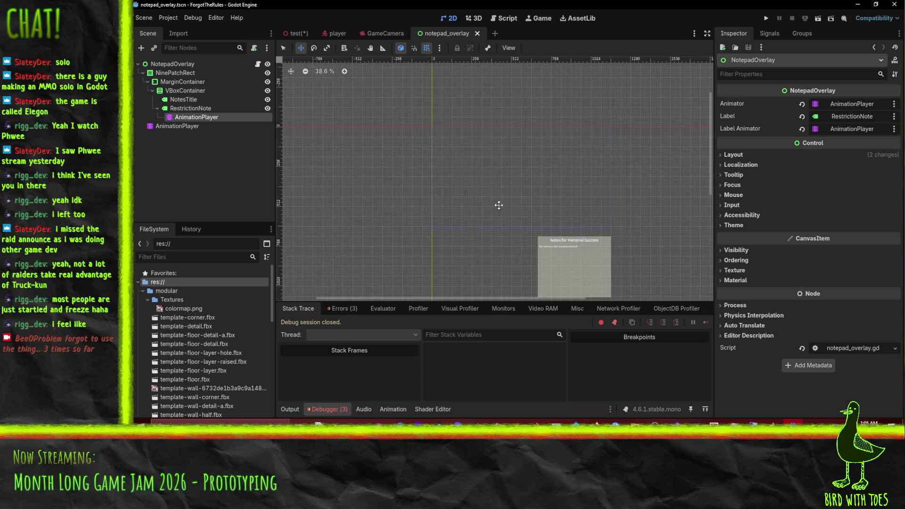
{"action": "scroll", "coordinate": [538, 218], "scroll_direction": "up", "scroll_amount": 2}
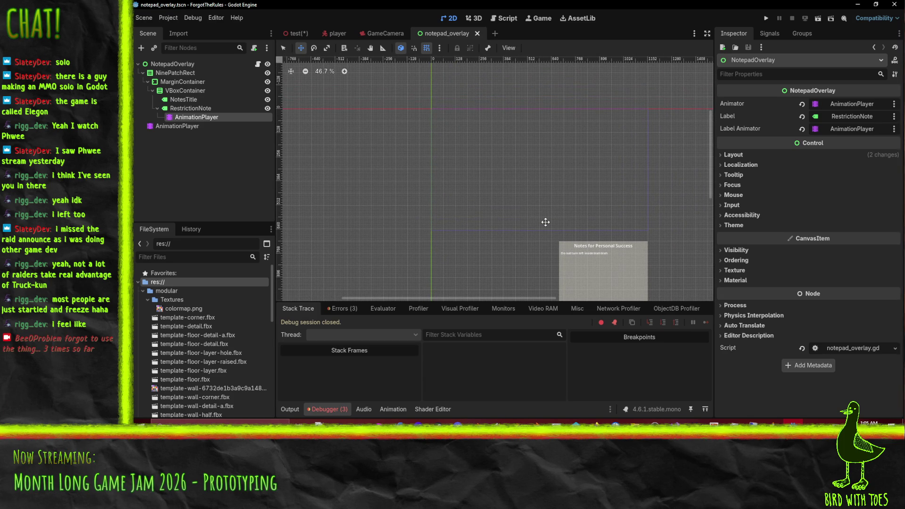
Step: Run the game again to test the overlay, then stop the debug session
{"action": "left_click", "coordinate": [772, 20]}
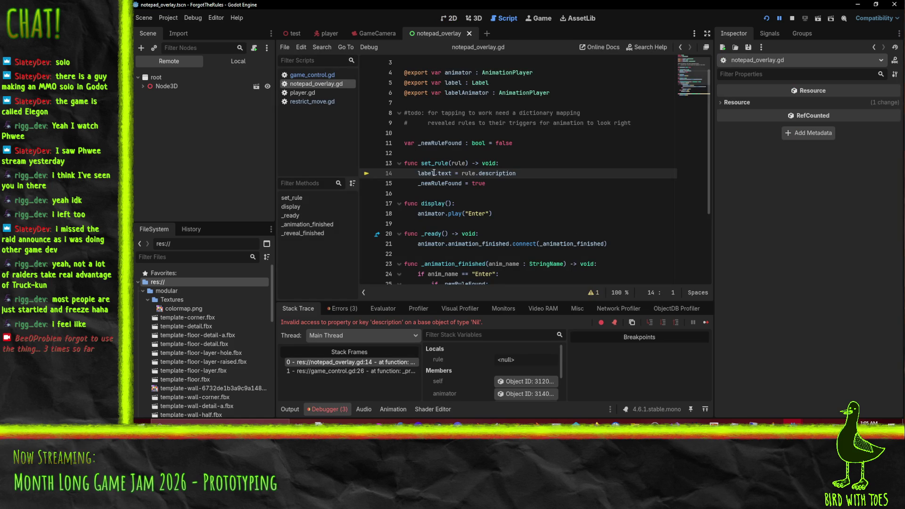
{"action": "mouse_move", "coordinate": [428, 175]}
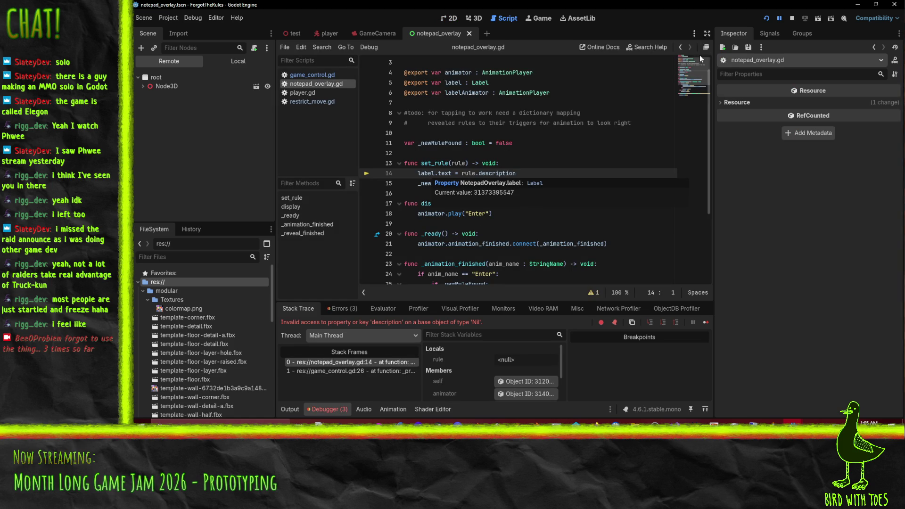
{"action": "left_click", "coordinate": [792, 17]}
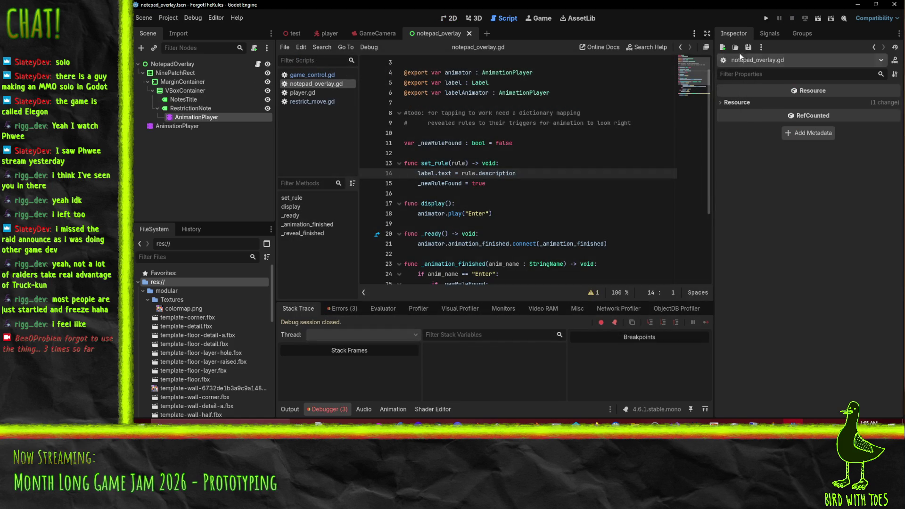
Step: Inspect the label reference on line 14 and the NotepadOverlay node's exported properties
{"action": "double_click", "coordinate": [425, 173]}
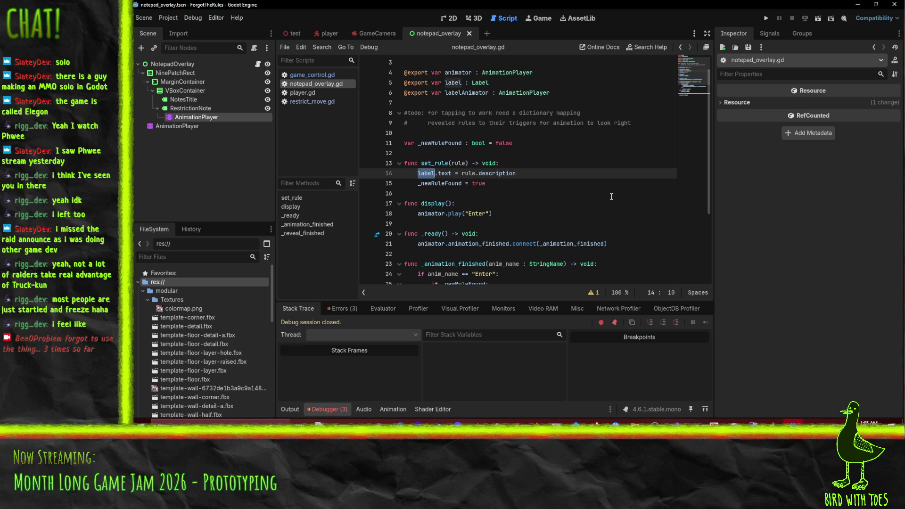
{"action": "scroll", "coordinate": [612, 197], "scroll_direction": "up", "scroll_amount": 1}
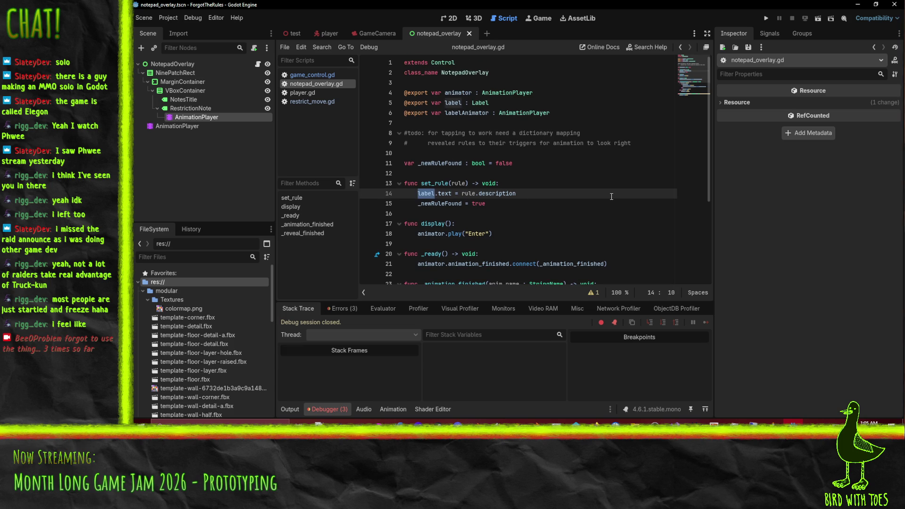
{"action": "left_click", "coordinate": [174, 66]}
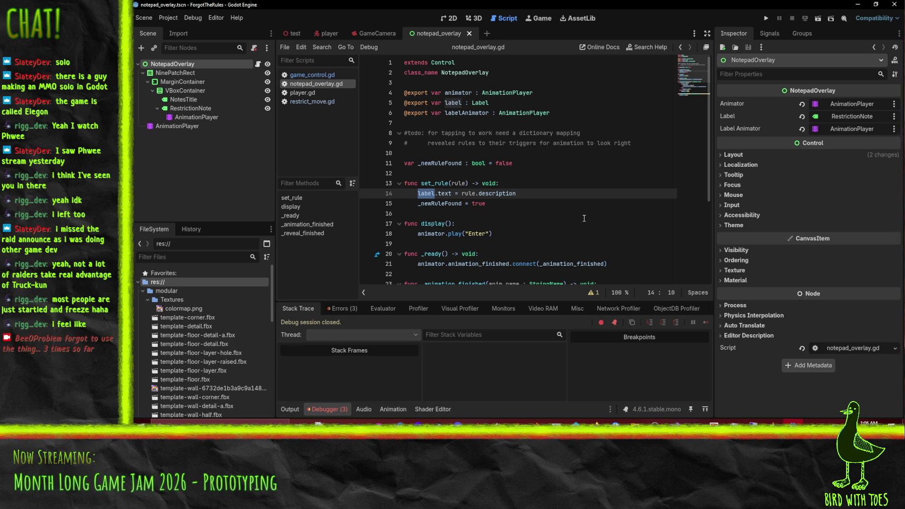
{"action": "left_click", "coordinate": [449, 183]}
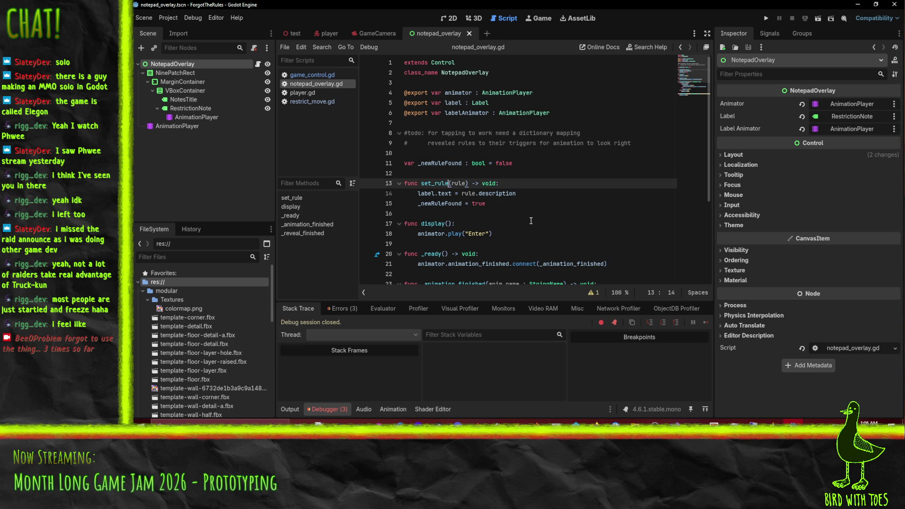
Step: Add an if rule == null: return guard at the top of set_rule and save
{"action": "left_click", "coordinate": [533, 184]}
{"action": "key", "text": "Return"}
{"action": "type", "text": "if rule is Ni"}
{"action": "key", "text": "BackSpace"}
{"action": "key", "text": "BackSpace"}
{"action": "key", "text": "BackSpace"}
{"action": "type", "text": "="}
{"action": "key", "text": "BackSpace"}
{"action": "key", "text": "BackSpace"}
{"action": "type", "text": "== nul"}
{"action": "key", "text": "BackSpace"}
{"action": "key", "text": "BackSpace"}
{"action": "type", "text": "il"}
{"action": "key", "text": "BackSpace"}
{"action": "key", "text": "BackSpace"}
{"action": "type", "text": "ull"}
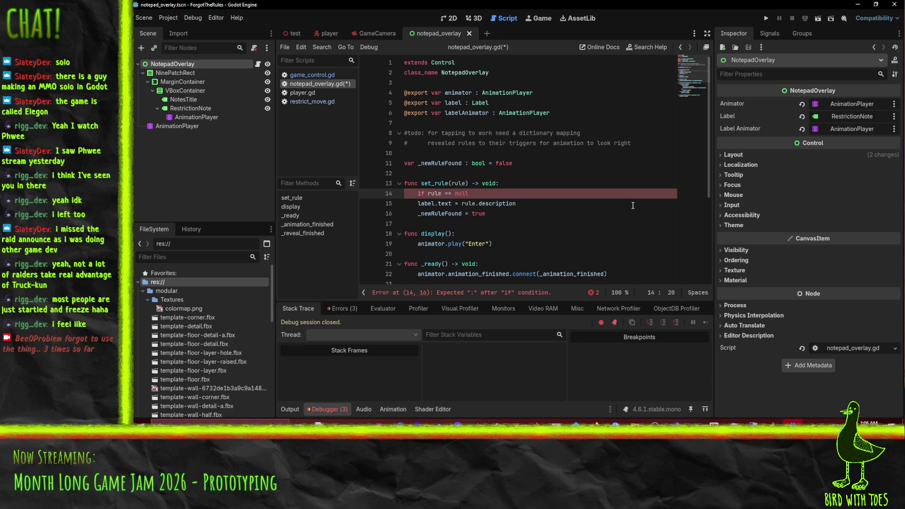
{"action": "type", "text": "rn"}
{"action": "key", "text": "ctrl+s"}
Step: Test-run the project, close the game window, and switch to the test scene
{"action": "left_click", "coordinate": [766, 18]}
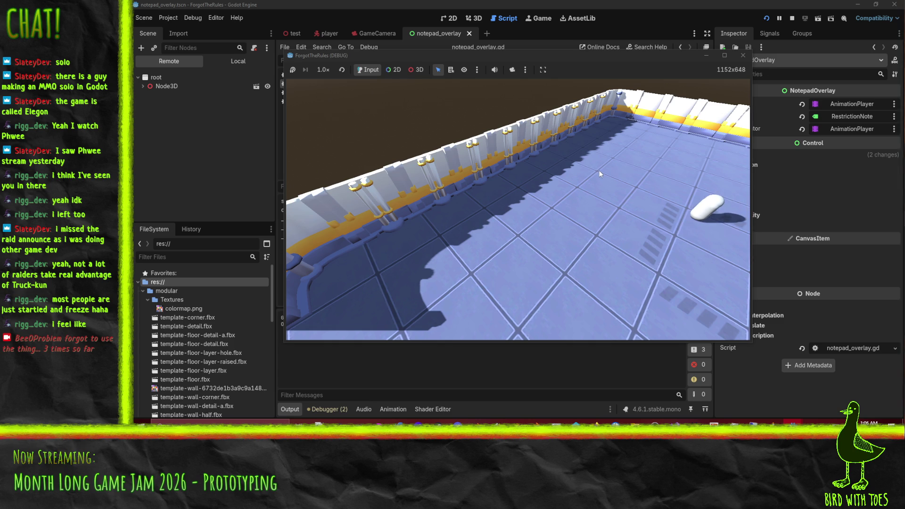
{"action": "left_click", "coordinate": [743, 55]}
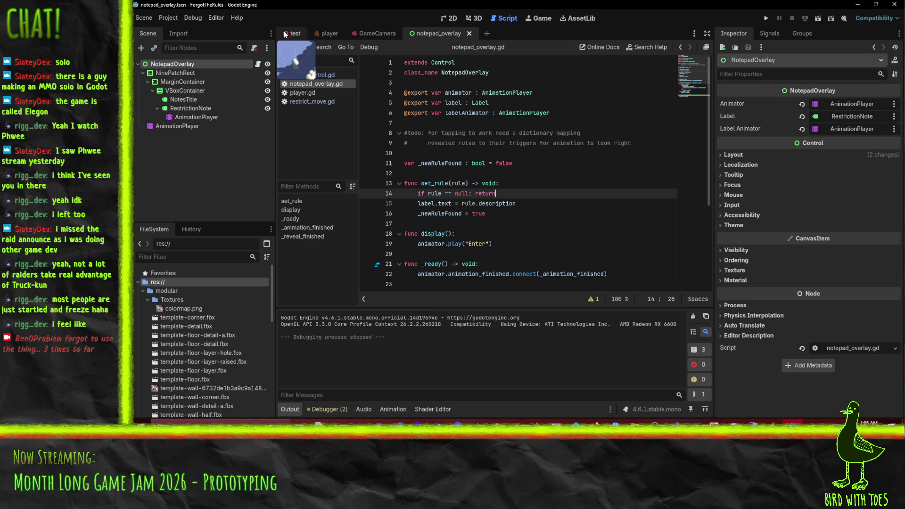
{"action": "left_click", "coordinate": [296, 33]}
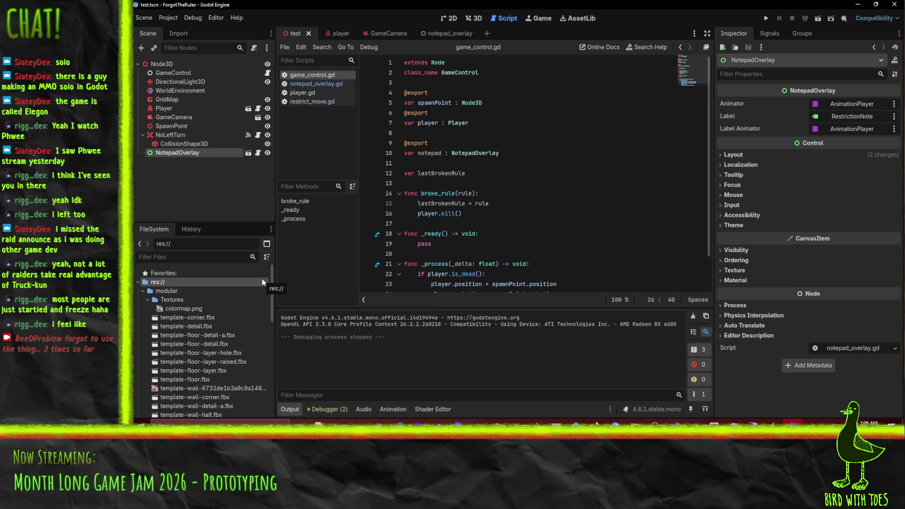
Step: Make NoLeftTurn restrict Left instead of Right, with GameControl as its Controller
{"action": "left_click", "coordinate": [163, 133]}
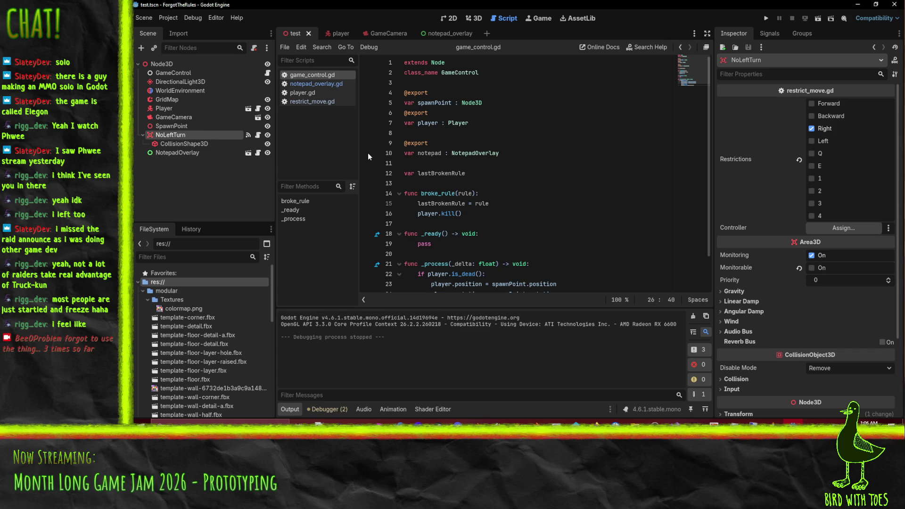
{"action": "left_click", "coordinate": [812, 140]}
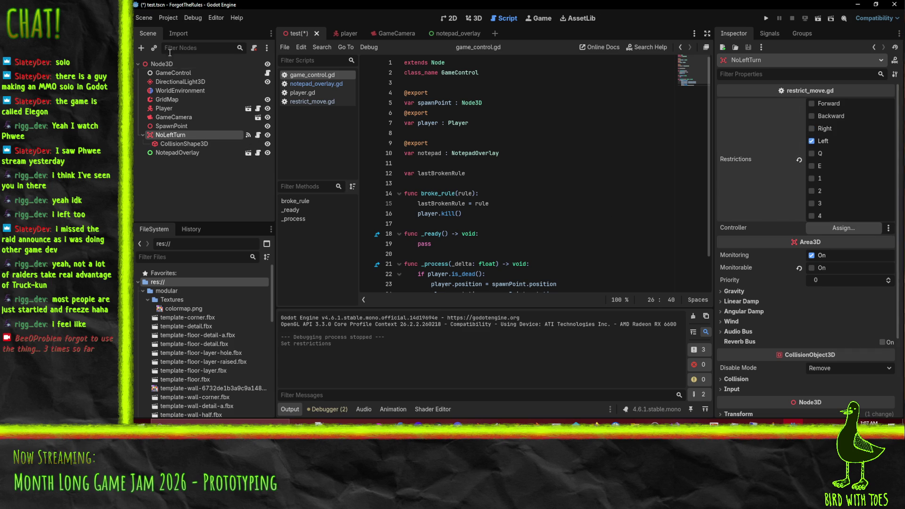
{"action": "mouse_move", "coordinate": [171, 72]}
{"action": "left_mouse_down"}
{"action": "mouse_move", "coordinate": [333, 97]}
{"action": "mouse_move", "coordinate": [857, 238]}
{"action": "mouse_move", "coordinate": [847, 229]}
{"action": "left_mouse_up"}
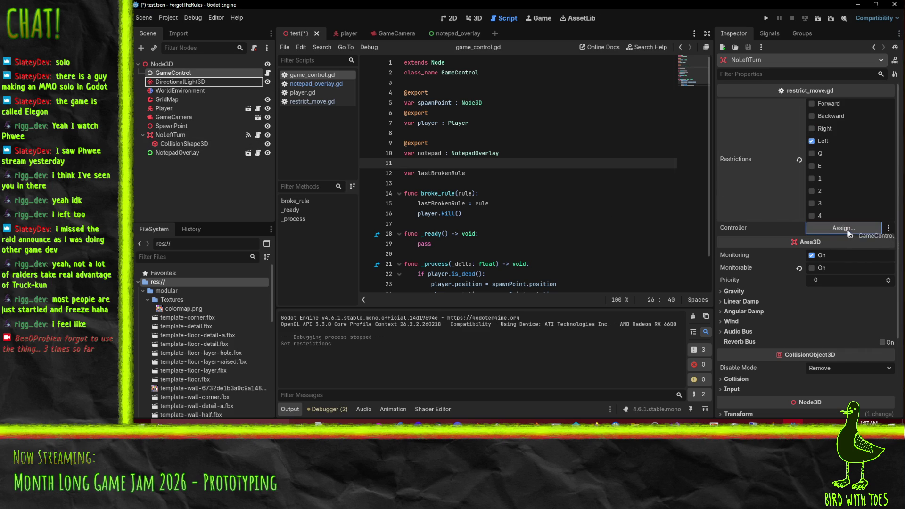
Step: Show the Debugger panel's Errors list of script warnings
{"action": "left_click", "coordinate": [324, 409]}
{"action": "left_click", "coordinate": [293, 409]}
{"action": "left_click", "coordinate": [325, 410]}
{"action": "left_click", "coordinate": [341, 309]}
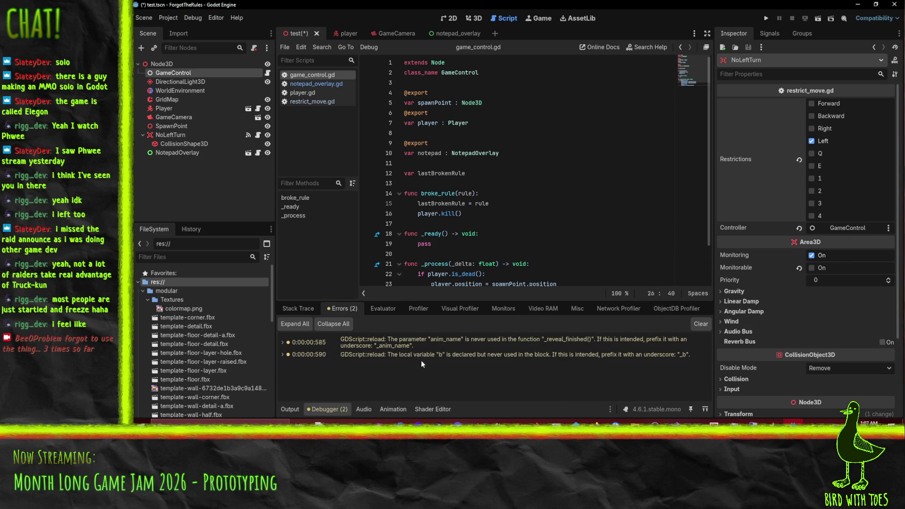
Step: Delete the unused var b line from restrict_move.gd via its warning
{"action": "double_click", "coordinate": [432, 354]}
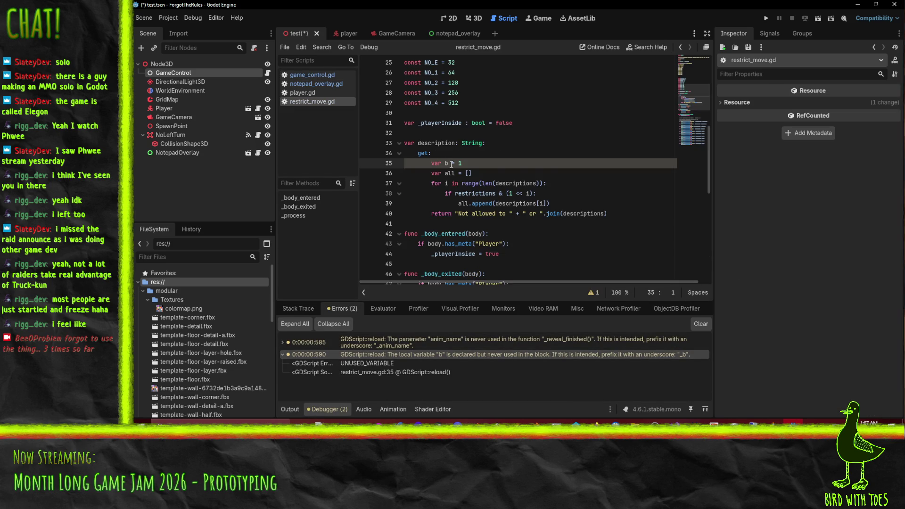
{"action": "key", "text": "ctrl+x"}
{"action": "left_click", "coordinate": [533, 222]}
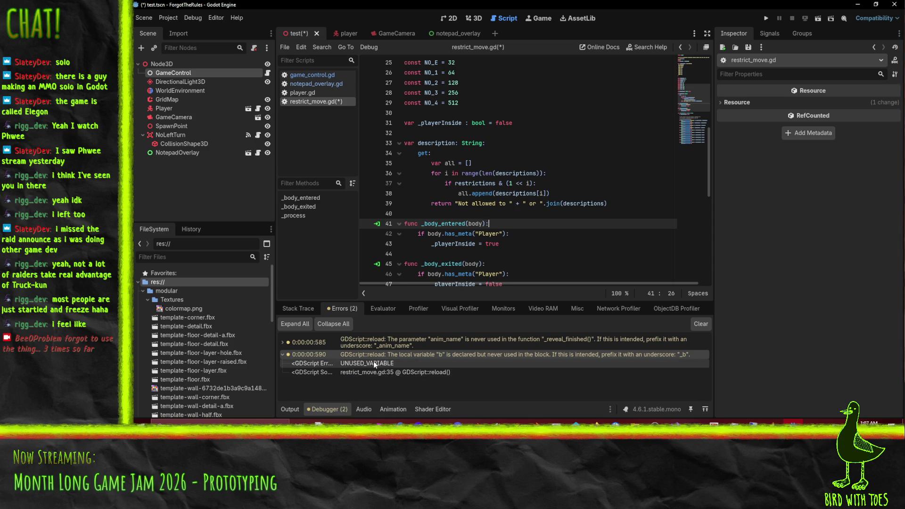
Step: Rename _reveal_finished's parameter to _anim_name, save, and select labelAnimator.animation_finished on line 28
{"action": "double_click", "coordinate": [441, 346]}
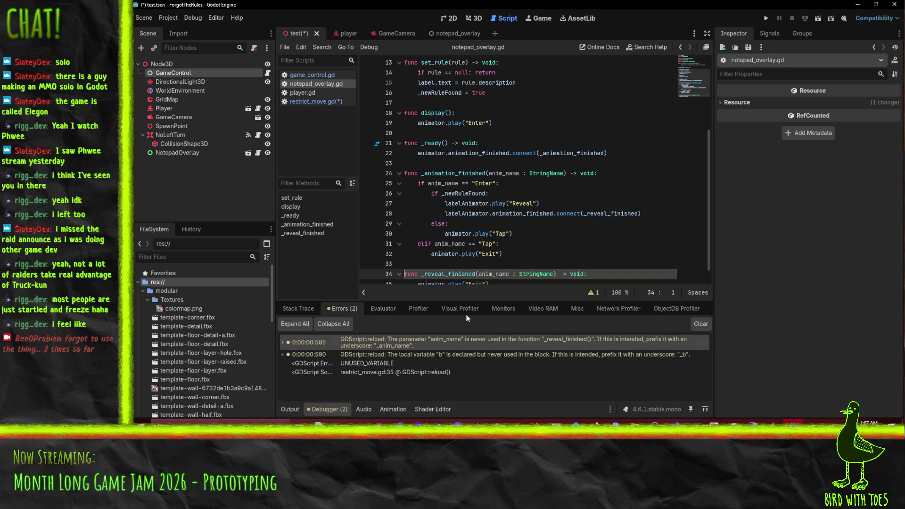
{"action": "scroll", "coordinate": [543, 255], "scroll_direction": "down", "scroll_amount": 1}
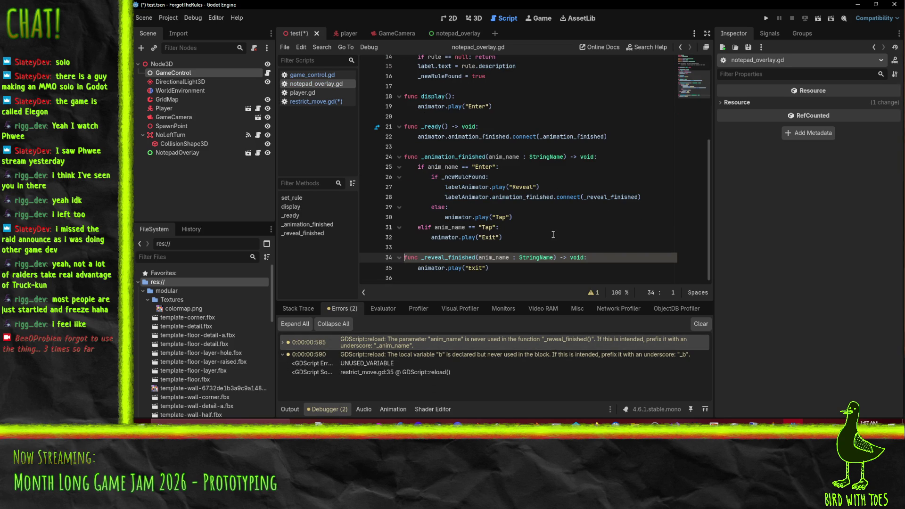
{"action": "type", "text": "_"}
{"action": "key", "text": "ctrl+s"}
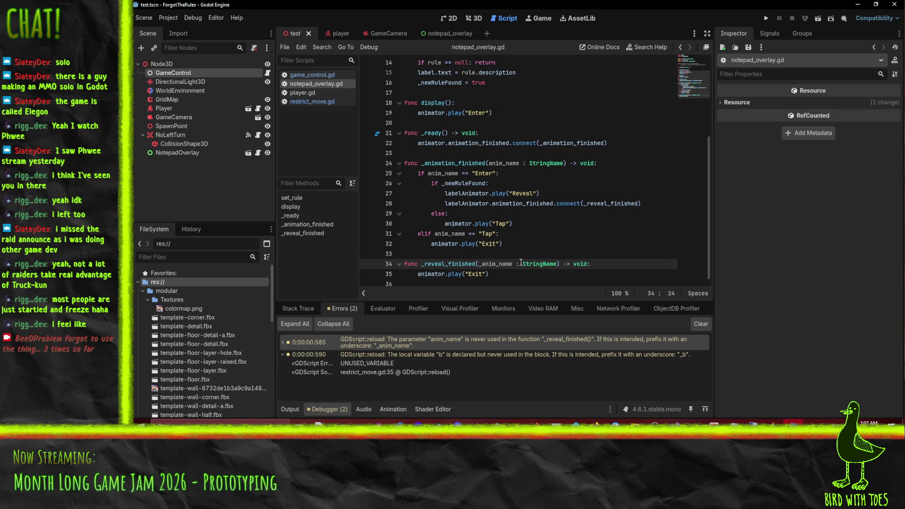
{"action": "left_click", "coordinate": [493, 275]}
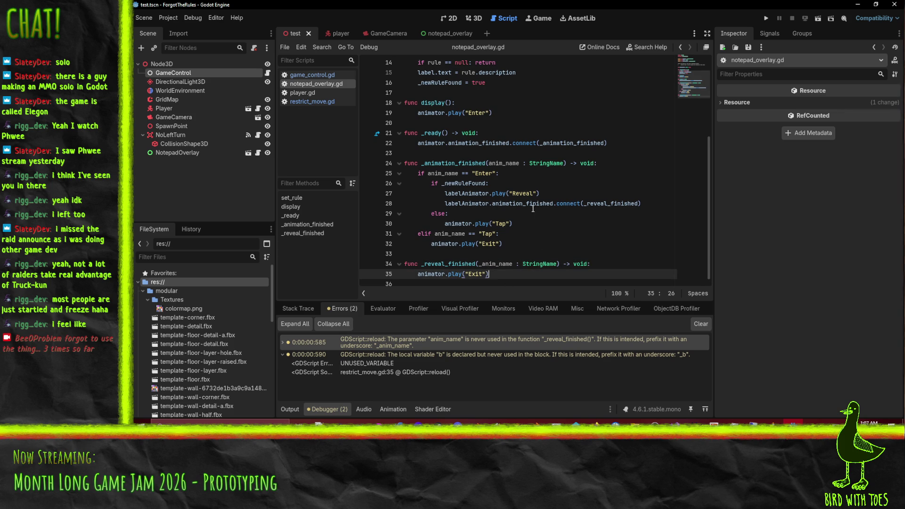
{"action": "left_click_drag", "start_coordinate": [445, 203], "coordinate": [555, 201]}
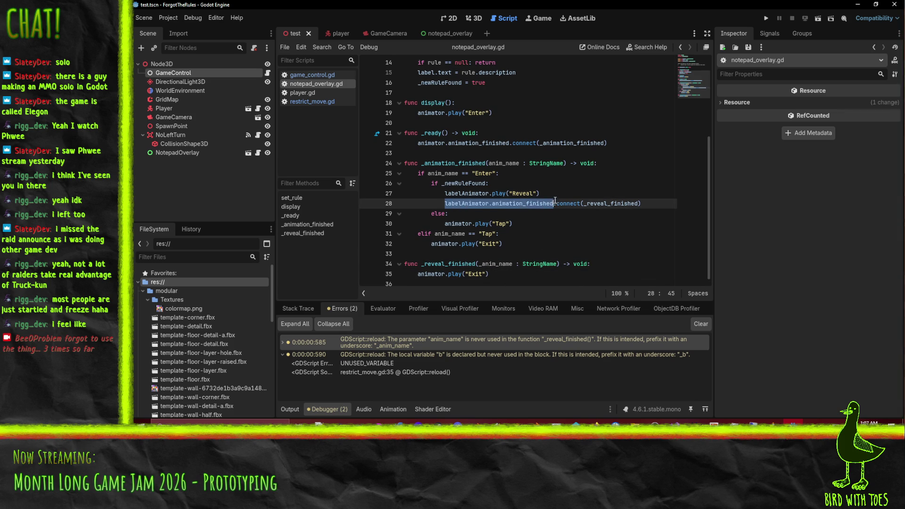
Step: Add labelAnimator.animation_finished.disconnect(_reveal_finished) on a new line after the Exit call
{"action": "key", "text": "ctrl+c"}
{"action": "left_click", "coordinate": [496, 273]}
{"action": "key", "text": "Return"}
{"action": "key", "text": "ctrl+v"}
{"action": "type", "text": ".dis"}
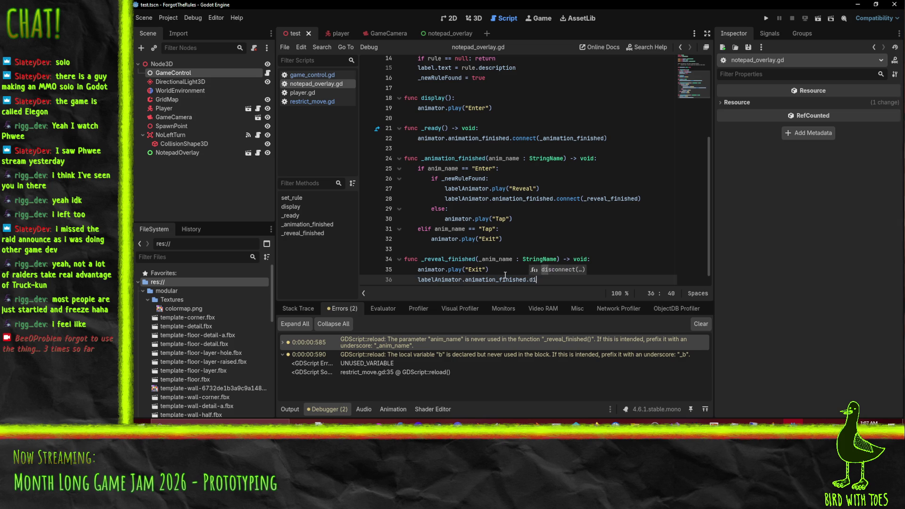
{"action": "key", "text": "Return"}
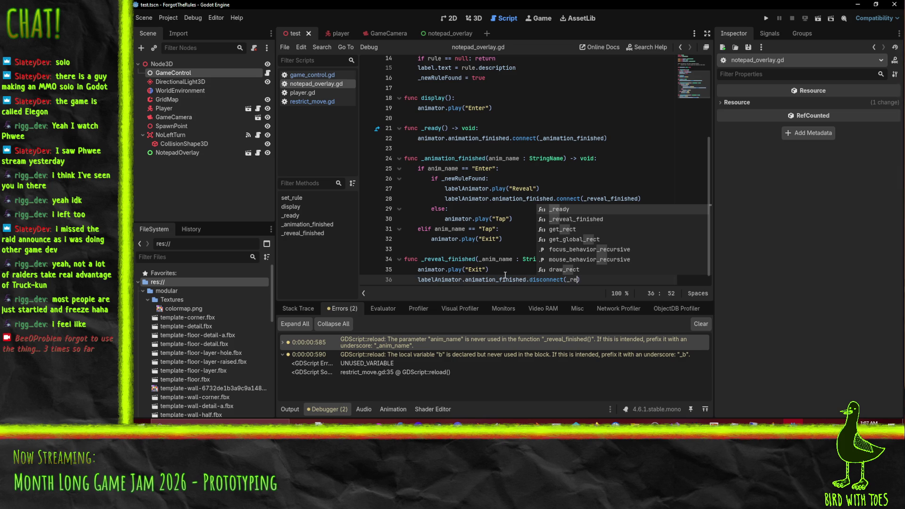
{"action": "key", "text": "Return"}
Step: Review the branch that plays Reveal for a new rule after Enter, otherwise Tap
{"action": "left_click", "coordinate": [502, 203]}
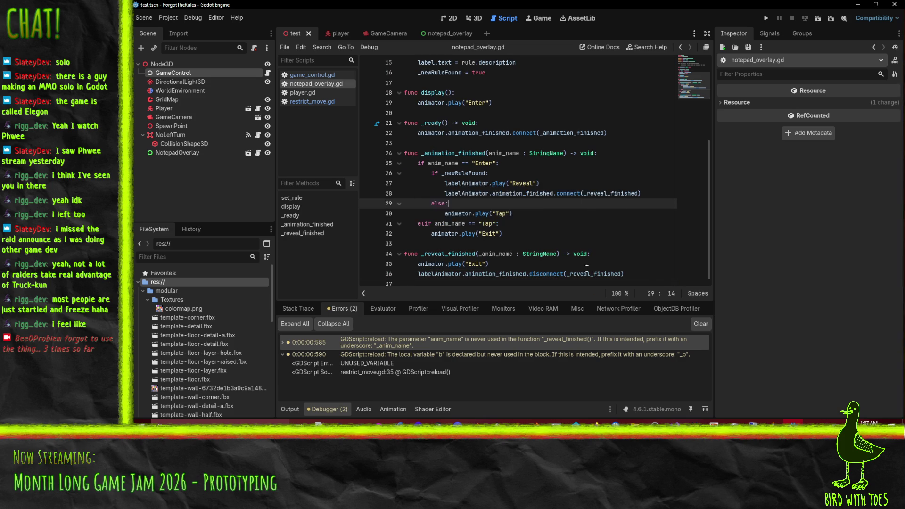
{"action": "scroll", "coordinate": [590, 236], "scroll_direction": "up", "scroll_amount": 1}
{"action": "scroll", "coordinate": [566, 227], "scroll_direction": "down", "scroll_amount": 1}
{"action": "left_click", "coordinate": [557, 221]}
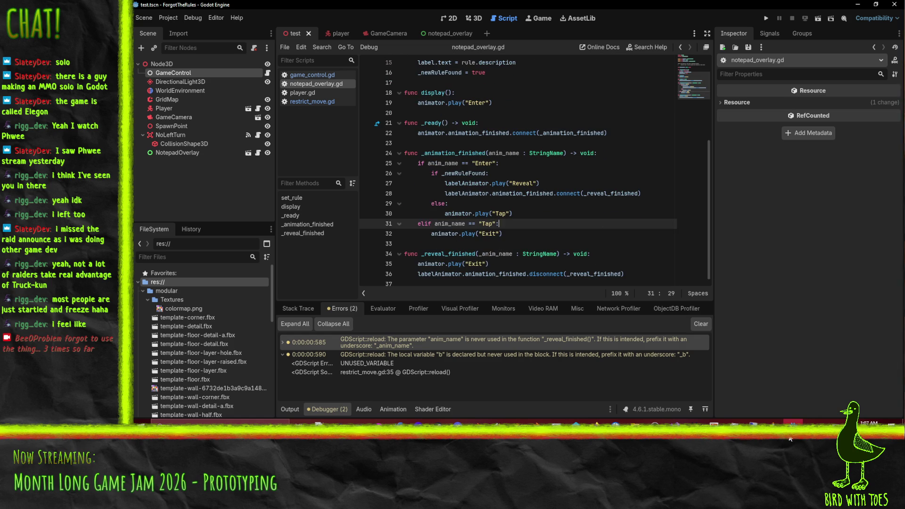
{"action": "mouse_move", "coordinate": [791, 439]}
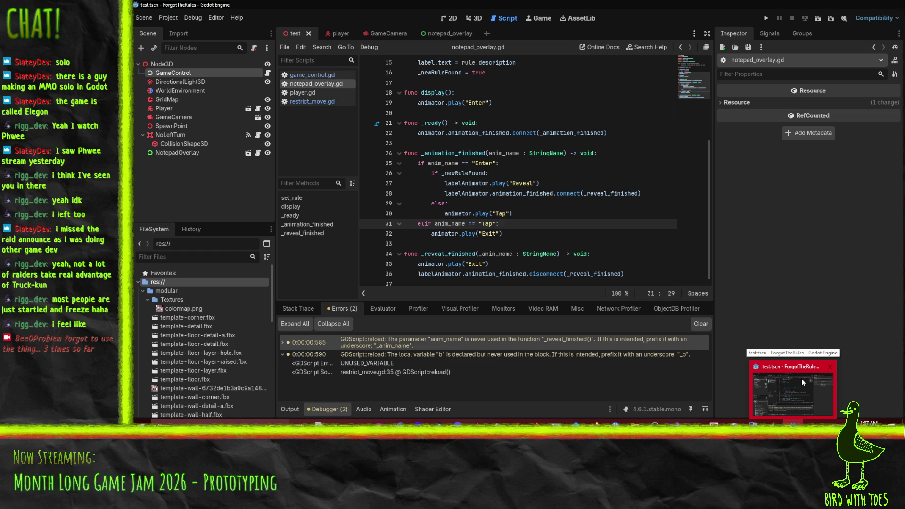
{"action": "scroll", "coordinate": [546, 205], "scroll_direction": "up", "scroll_amount": 3}
{"action": "scroll", "coordinate": [545, 206], "scroll_direction": "up", "scroll_amount": 2}
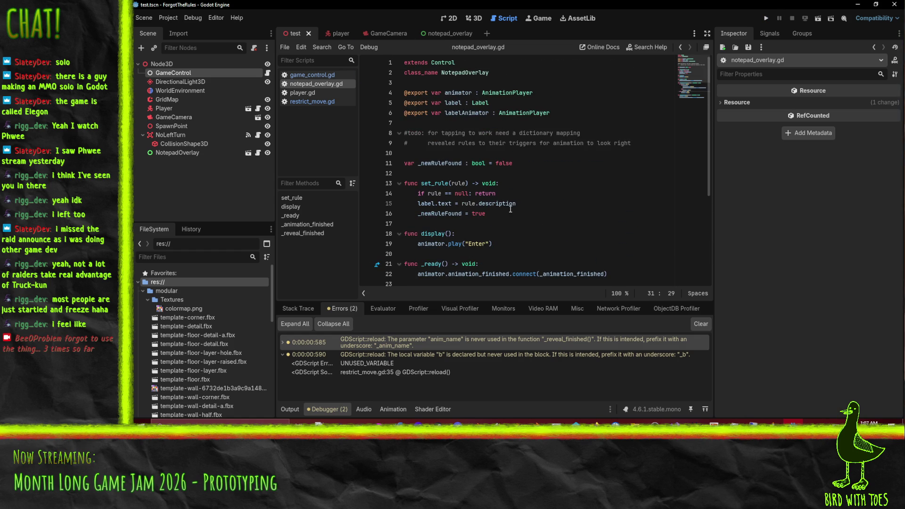
Step: After a quick test run, open restrict_move.gd and break on the line 55 Forward movement check
{"action": "left_click", "coordinate": [763, 19]}
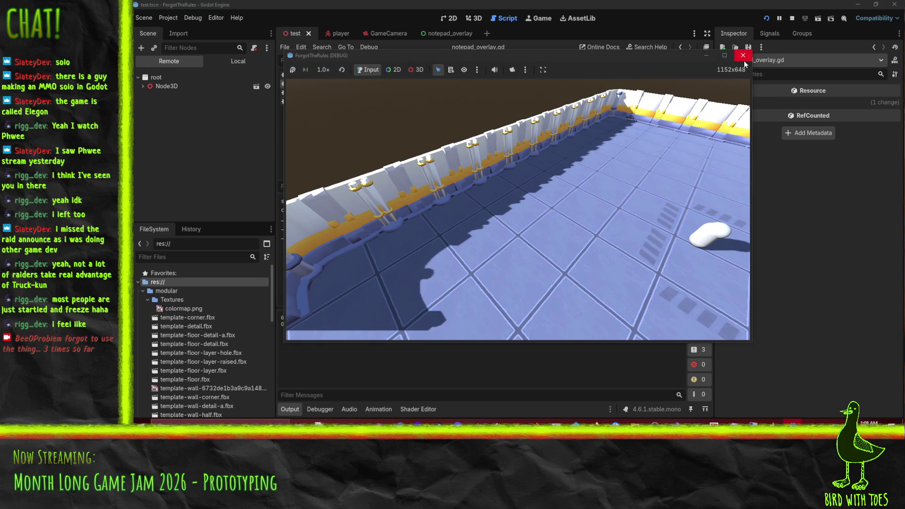
{"action": "key", "text": "F8"}
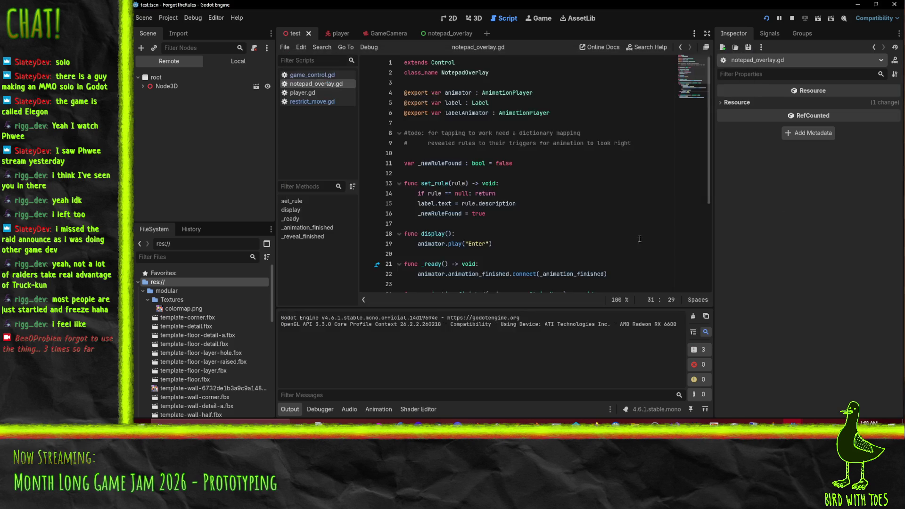
{"action": "scroll", "coordinate": [462, 175], "scroll_direction": "down", "scroll_amount": 5}
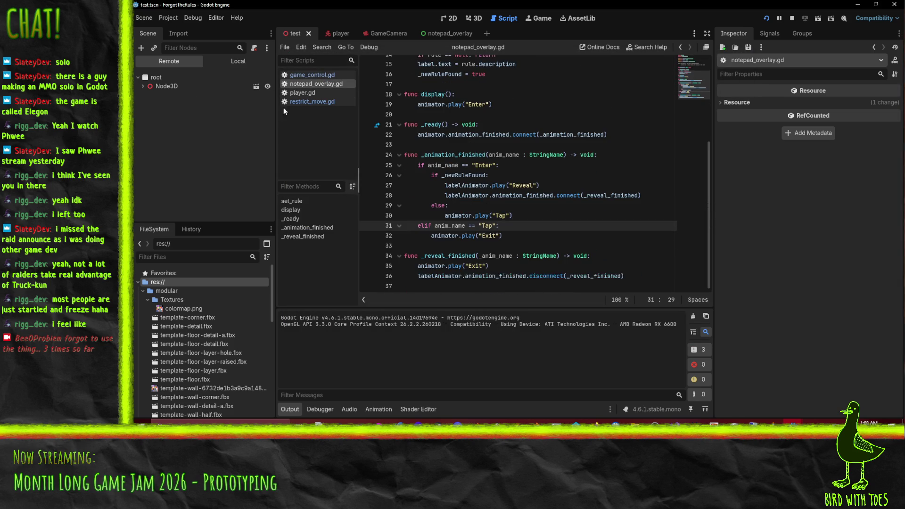
{"action": "left_click", "coordinate": [309, 101]}
{"action": "scroll", "coordinate": [507, 175], "scroll_direction": "down", "scroll_amount": 5}
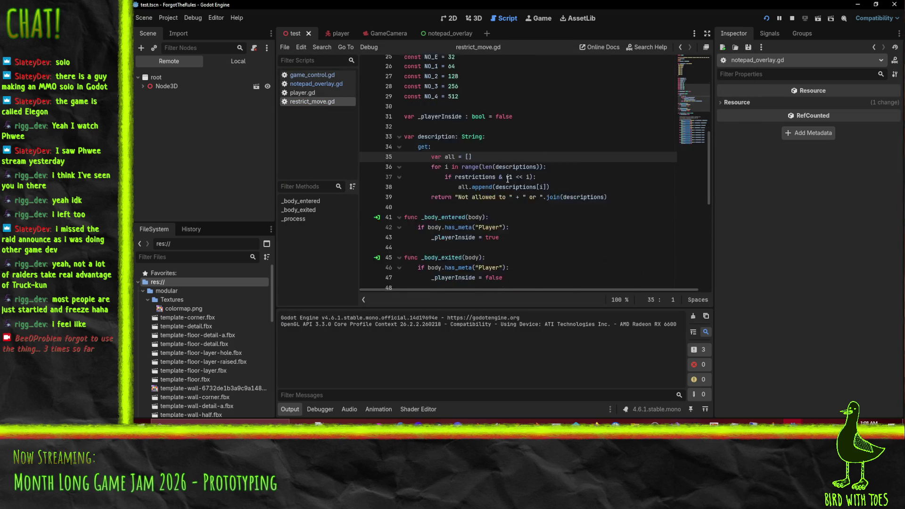
{"action": "scroll", "coordinate": [507, 175], "scroll_direction": "up", "scroll_amount": 2}
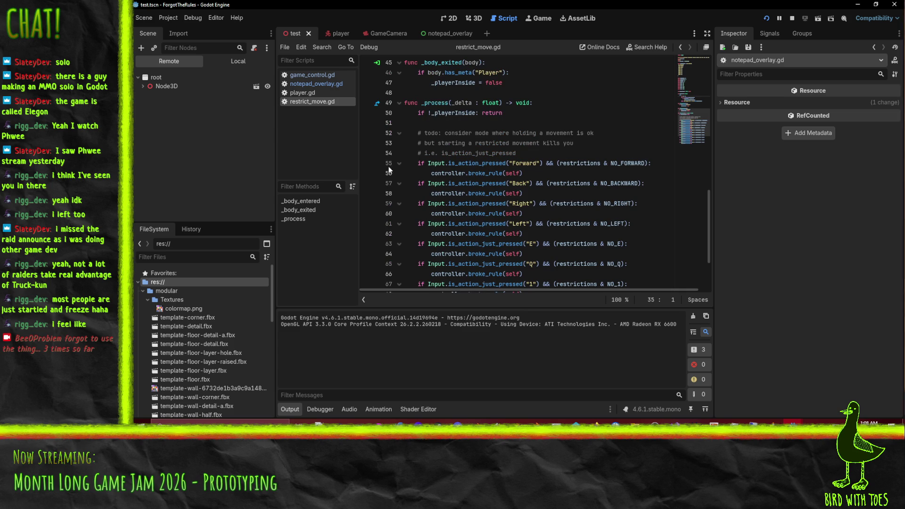
{"action": "left_click", "coordinate": [368, 164]}
Step: Move the debug game window aside to uncover the code and refocus the script editor
{"action": "left_click", "coordinate": [750, 391]}
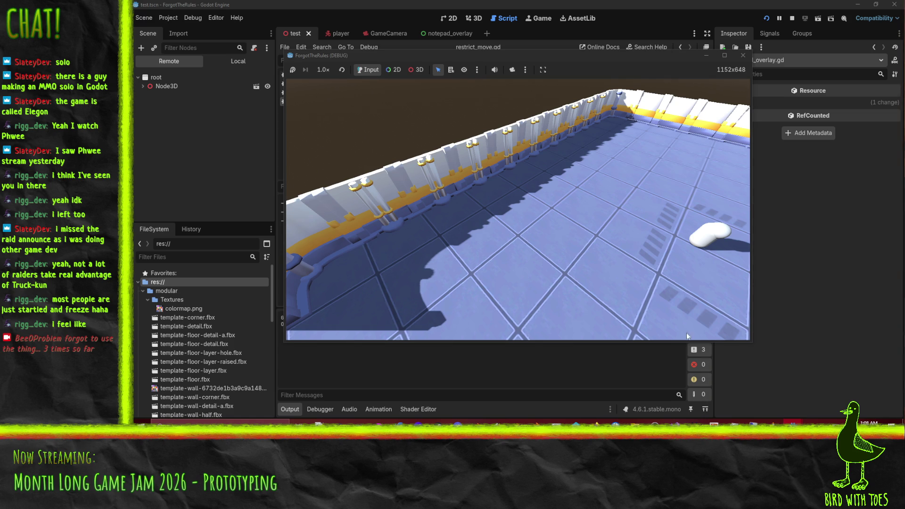
{"action": "mouse_move", "coordinate": [499, 57]}
{"action": "left_mouse_down"}
{"action": "mouse_move", "coordinate": [717, 169]}
{"action": "mouse_move", "coordinate": [725, 203]}
{"action": "mouse_move", "coordinate": [576, 199]}
{"action": "left_mouse_up"}
{"action": "scroll", "coordinate": [436, 97], "scroll_direction": "up", "scroll_amount": 2}
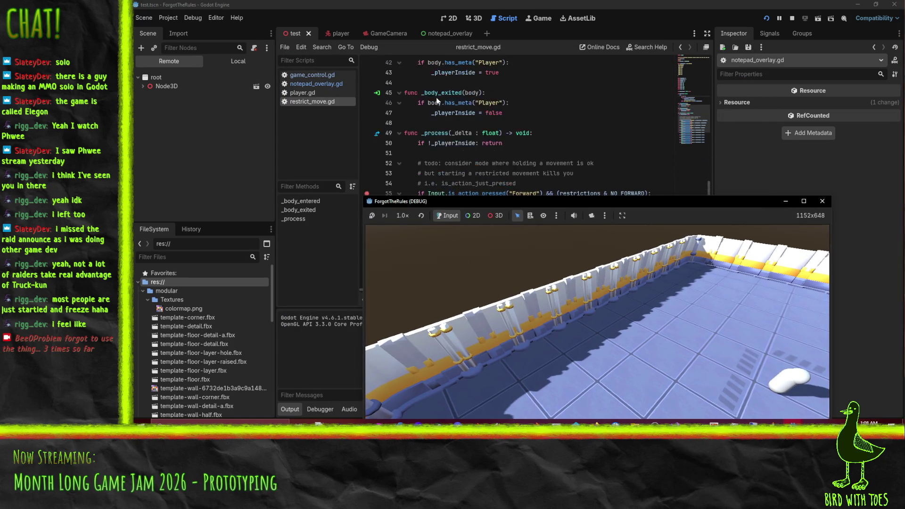
{"action": "left_click", "coordinate": [359, 91]}
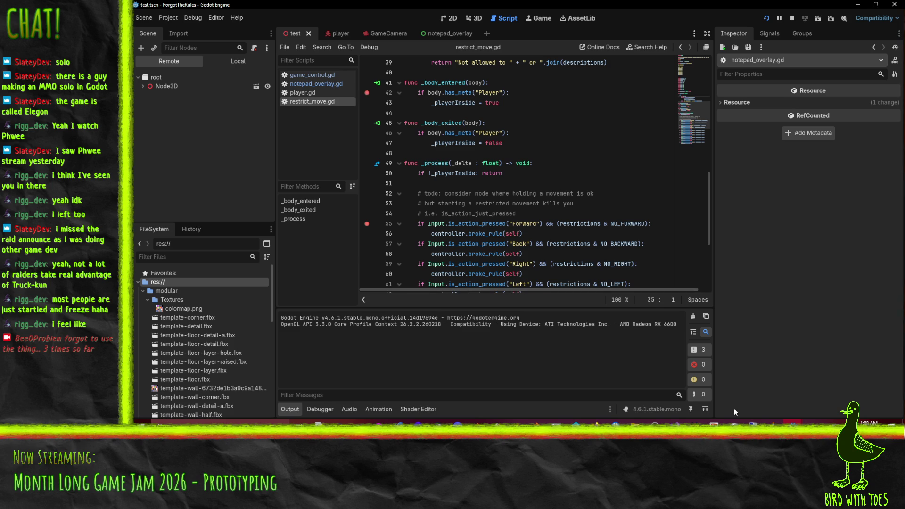
Step: Undo the stray 'a' accidentally typed into restrict_move.gd
{"action": "mouse_move", "coordinate": [794, 423]}
{"action": "left_click", "coordinate": [821, 398]}
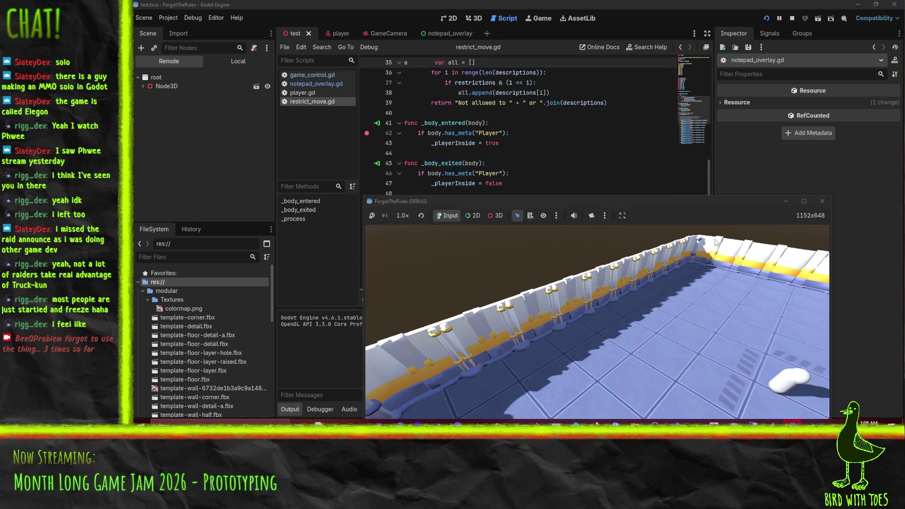
{"action": "left_click_drag", "start_coordinate": [678, 100], "coordinate": [404, 51]}
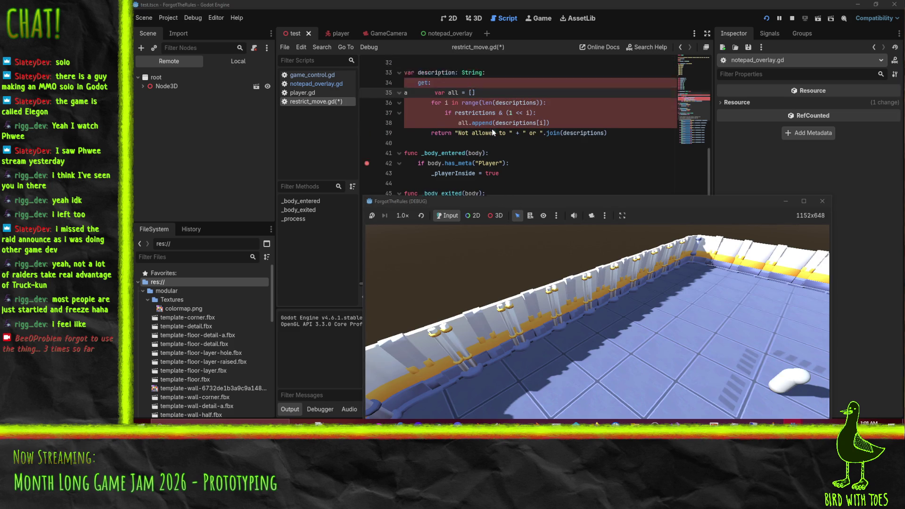
{"action": "scroll", "coordinate": [491, 130], "scroll_direction": "up", "scroll_amount": 3}
{"action": "left_click", "coordinate": [510, 142]}
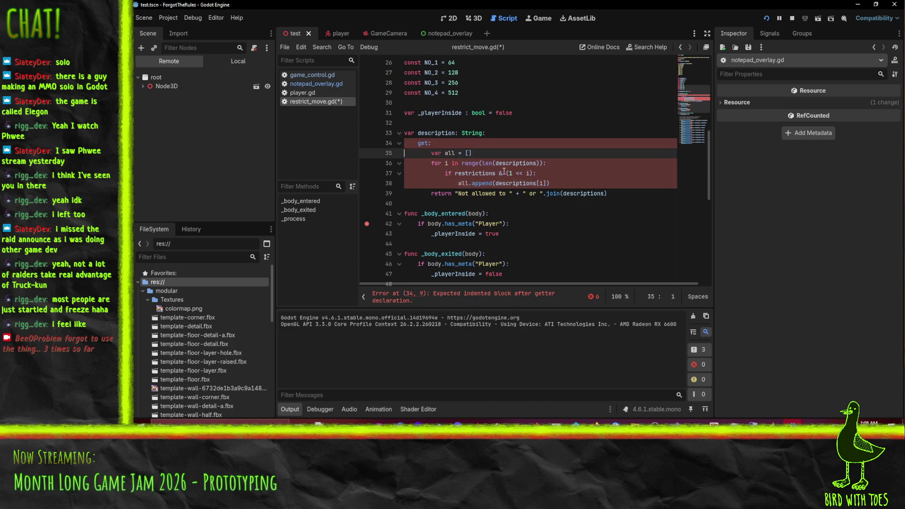
{"action": "key", "text": "ctrl+z"}
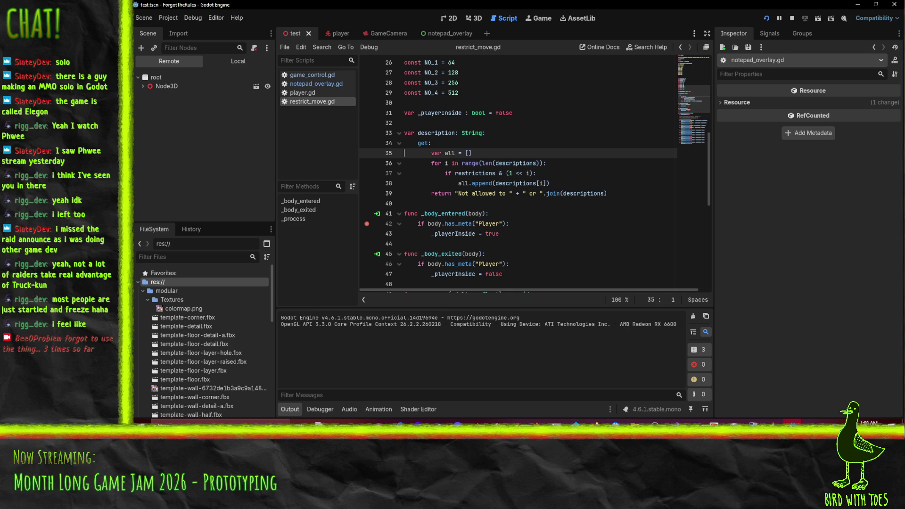
Step: In the running game, walk the player with W and S until the line 42 breakpoint hits
{"action": "mouse_move", "coordinate": [793, 423]}
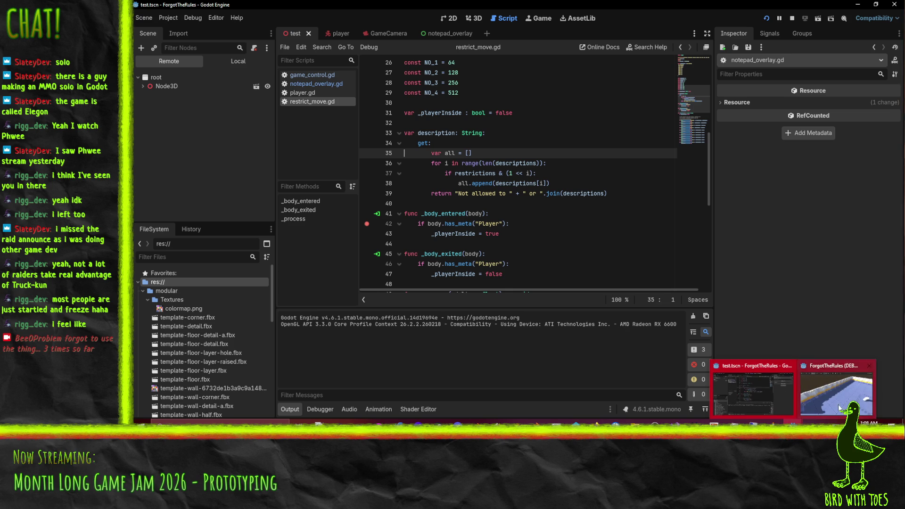
{"action": "left_click", "coordinate": [837, 392]}
{"action": "key", "text": "w"}
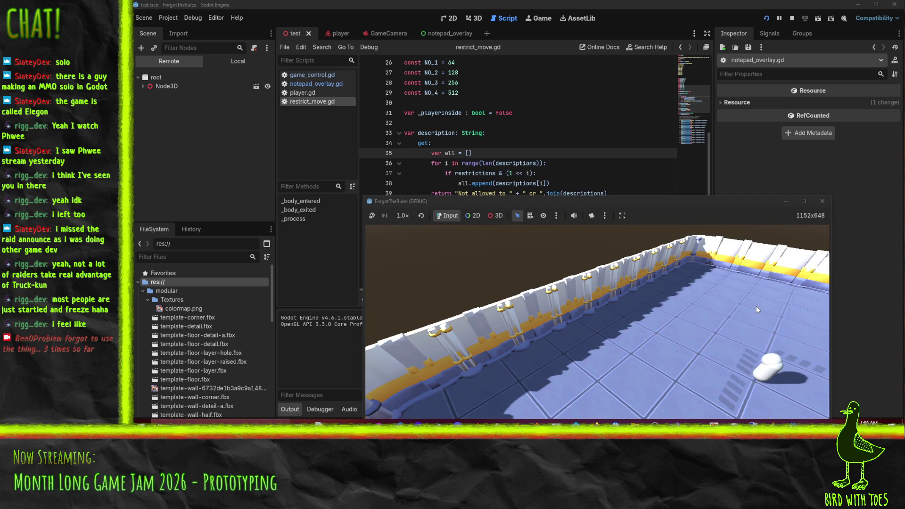
{"action": "key", "text": "s"}
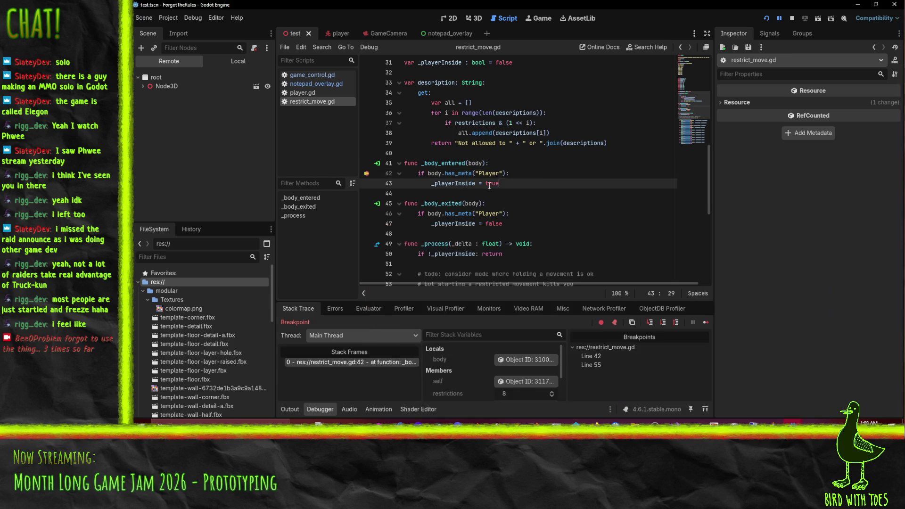
Step: Inspect the body object paused at line 42 through its Object ID in the Debugger Locals
{"action": "double_click", "coordinate": [434, 173]}
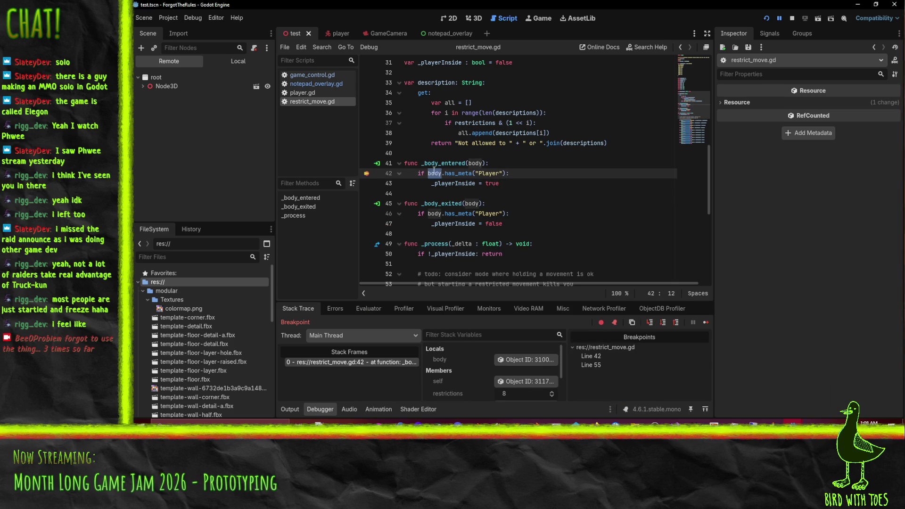
{"action": "right_click", "coordinate": [435, 171]}
{"action": "left_click", "coordinate": [433, 174]}
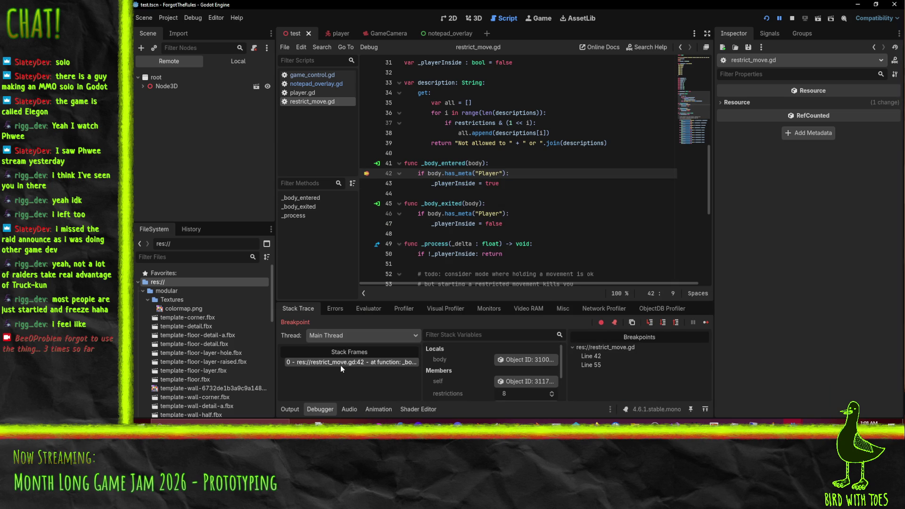
{"action": "left_click", "coordinate": [537, 359]}
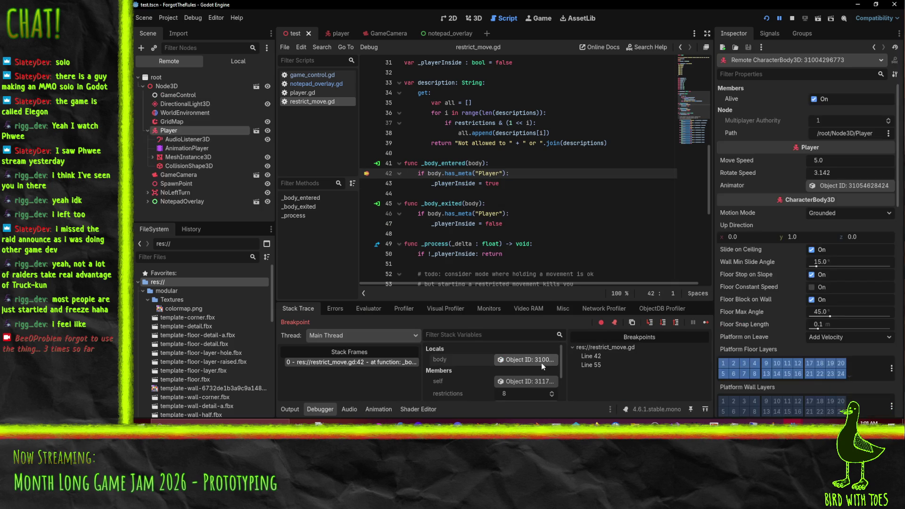
{"action": "scroll", "coordinate": [760, 239], "scroll_direction": "down", "scroll_amount": 10}
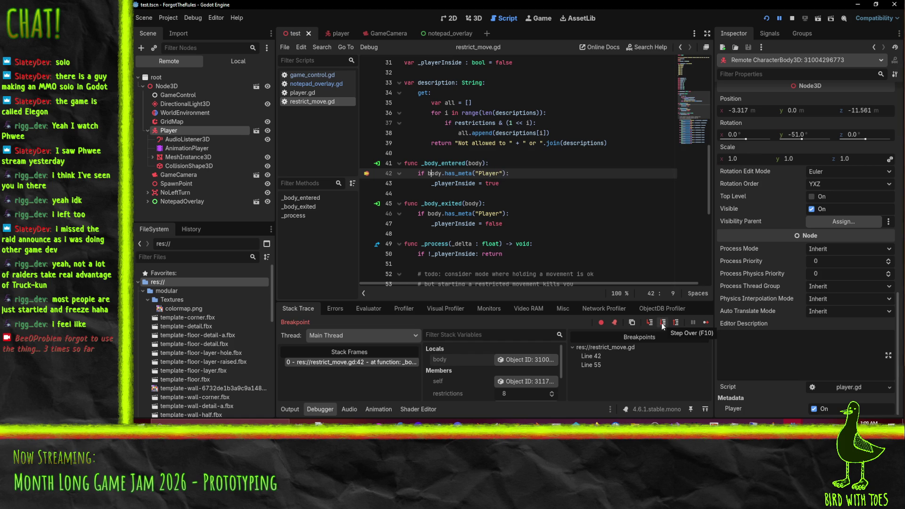
Step: Step into player.gd's _physics_process, then stop the debug session with F8
{"action": "left_click", "coordinate": [649, 322]}
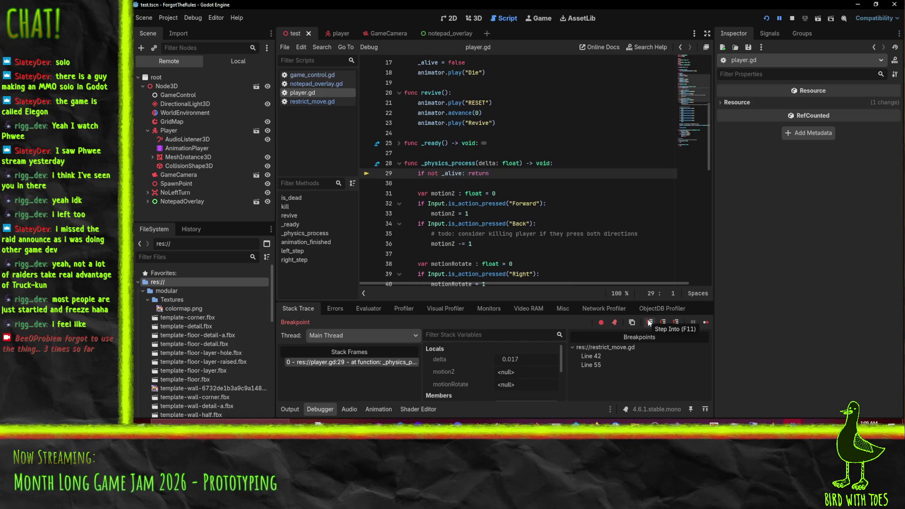
{"action": "scroll", "coordinate": [537, 184], "scroll_direction": "down", "scroll_amount": 3}
{"action": "scroll", "coordinate": [537, 183], "scroll_direction": "up", "scroll_amount": 10}
{"action": "scroll", "coordinate": [537, 183], "scroll_direction": "down", "scroll_amount": 8}
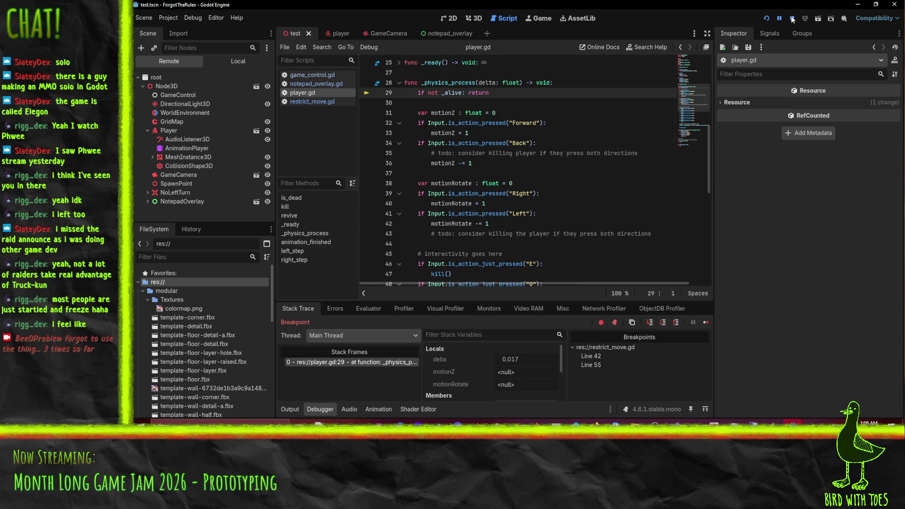
{"action": "key", "text": "F8"}
{"action": "scroll", "coordinate": [547, 194], "scroll_direction": "up", "scroll_amount": 5}
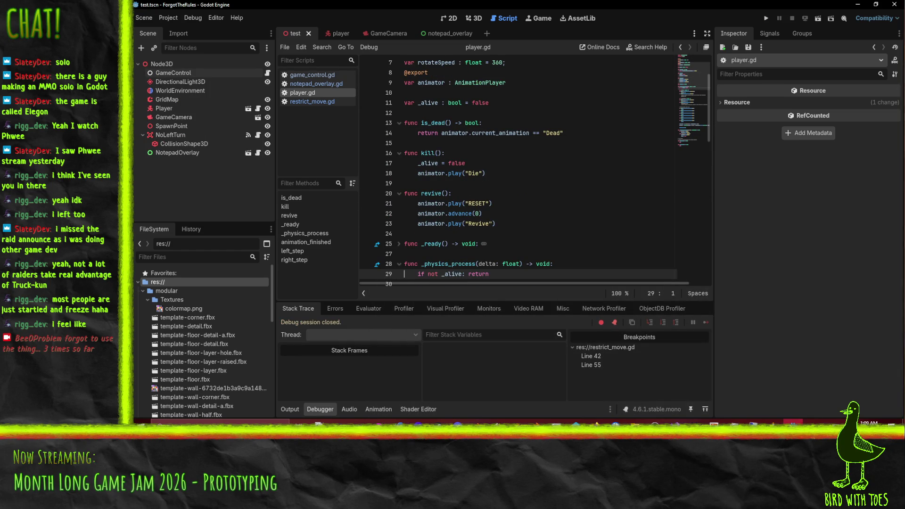
{"action": "left_click", "coordinate": [793, 422]}
Step: Reopen restrict_move.gd and remove the line 42 breakpoint
{"action": "left_click", "coordinate": [794, 421]}
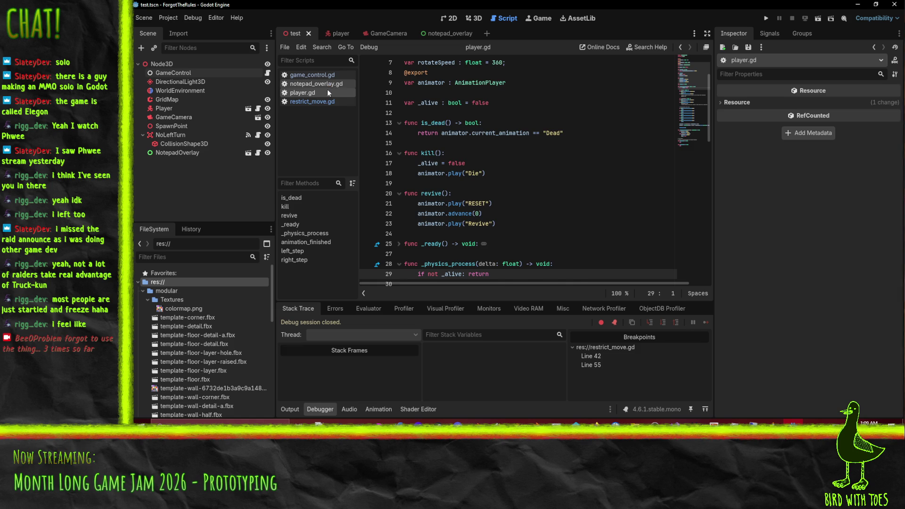
{"action": "left_click", "coordinate": [311, 102]}
{"action": "scroll", "coordinate": [517, 204], "scroll_direction": "up", "scroll_amount": 1}
{"action": "left_click", "coordinate": [367, 203]}
Step: Add print(body.has_meta("Player"), " ", body.has_meta("player")) above the if, save, and run the game
{"action": "key", "text": "ctrl+shift+Return"}
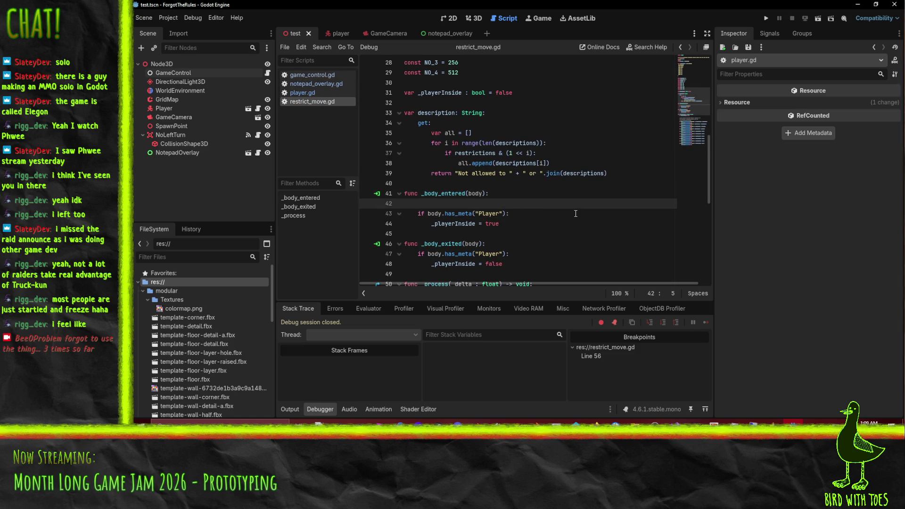
{"action": "type", "text": "print(body."}
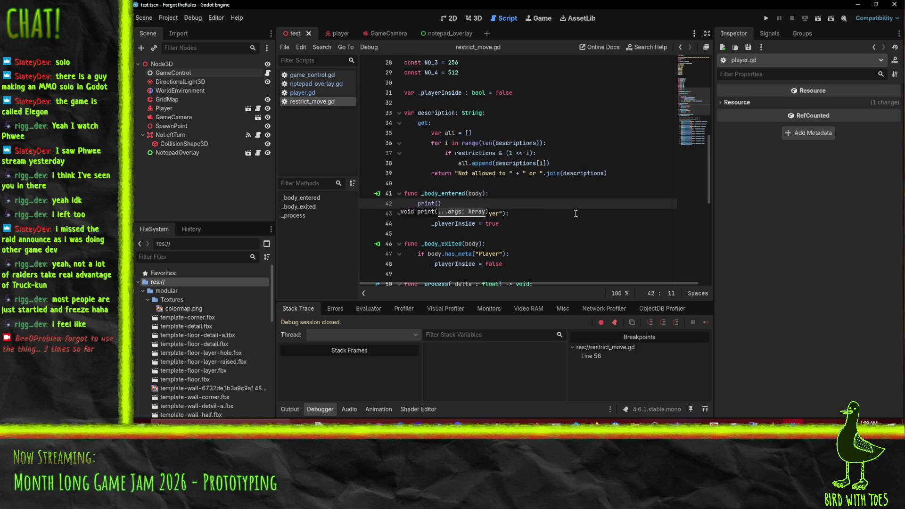
{"action": "type", "text": "has_meta"}
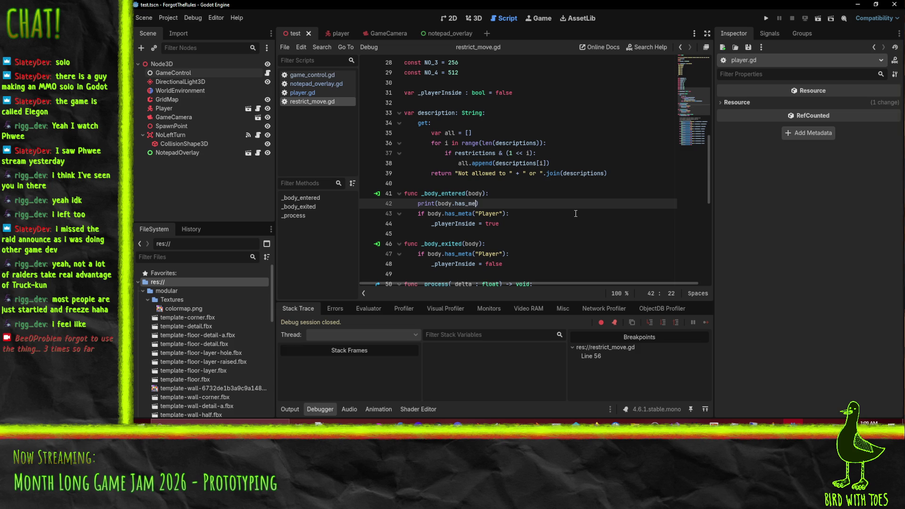
{"action": "type", "text": "(\"Player\")"}
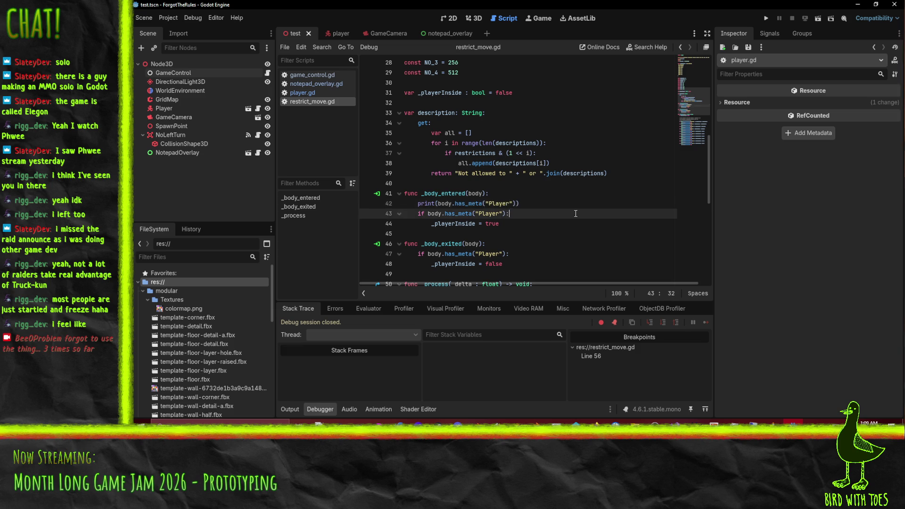
{"action": "type", "text": ", \" \""}
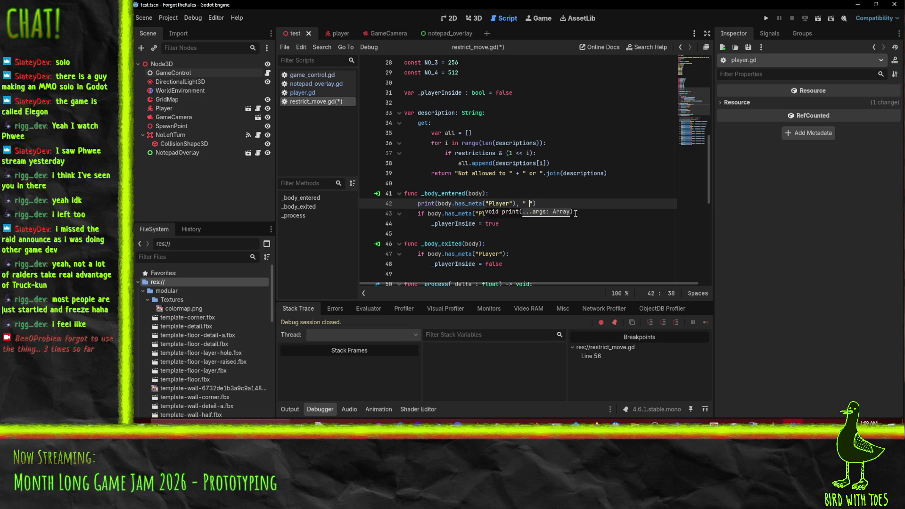
{"action": "type", "text": ", "}
{"action": "type", "text": "body.has_me"}
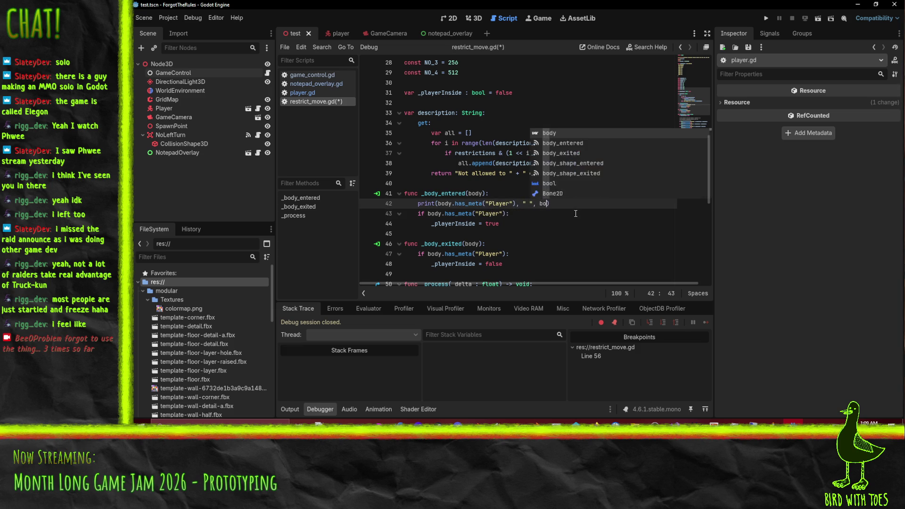
{"action": "key", "text": "Return"}
{"action": "type", "text": "\"player\"))"}
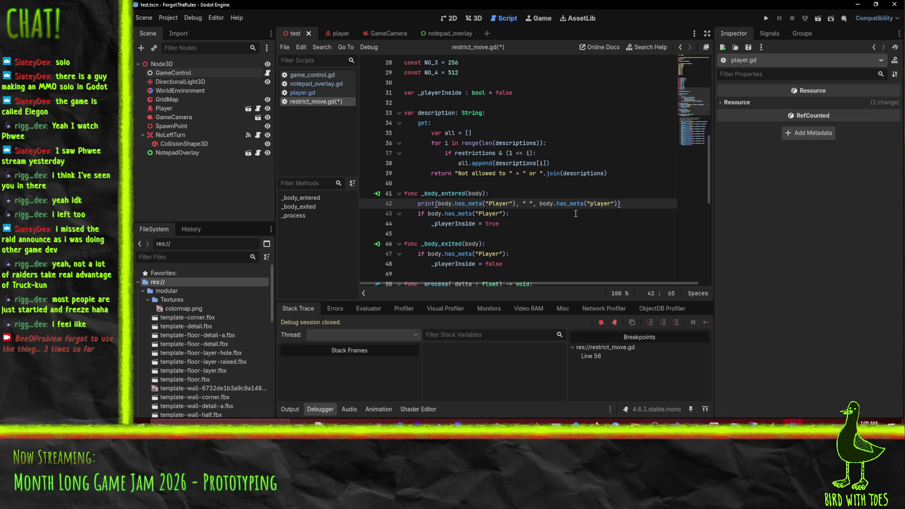
{"action": "left_click", "coordinate": [576, 214]}
{"action": "key", "text": "ctrl+s"}
{"action": "left_click", "coordinate": [767, 18]}
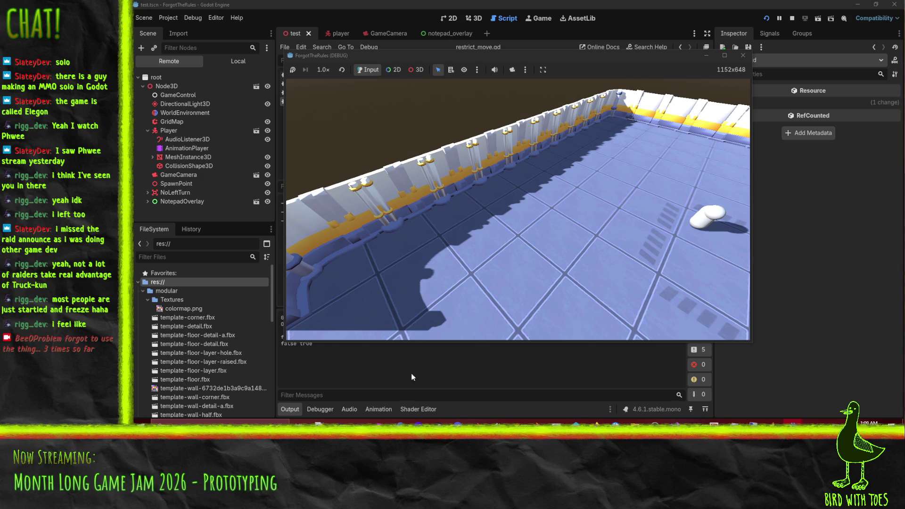
Step: Close the running game and delete the temporary has_meta print line
{"action": "left_click", "coordinate": [743, 56]}
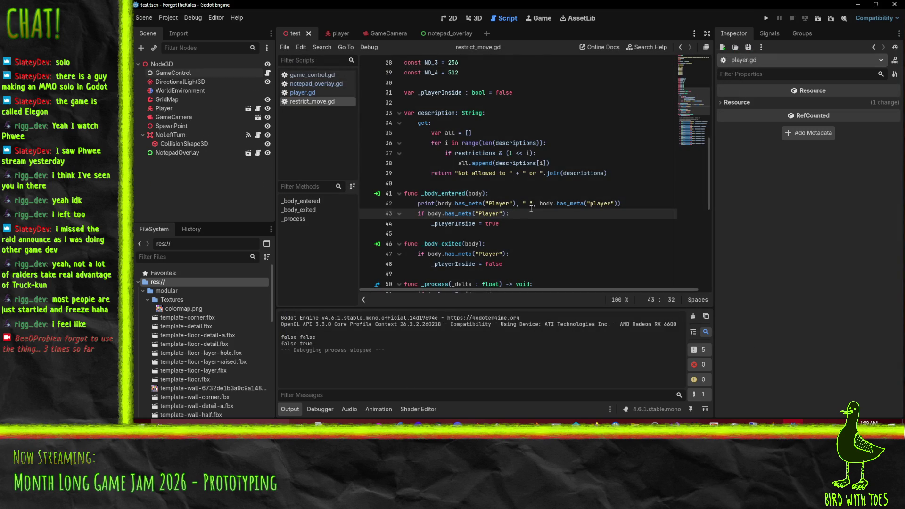
{"action": "left_click", "coordinate": [523, 204]}
{"action": "key", "text": "ctrl+shift+k"}
Step: Change the "Player" meta check to lowercase "player" in _body_entered and _body_exited, save, and run
{"action": "double_click", "coordinate": [488, 204]}
{"action": "type", "text": "player"}
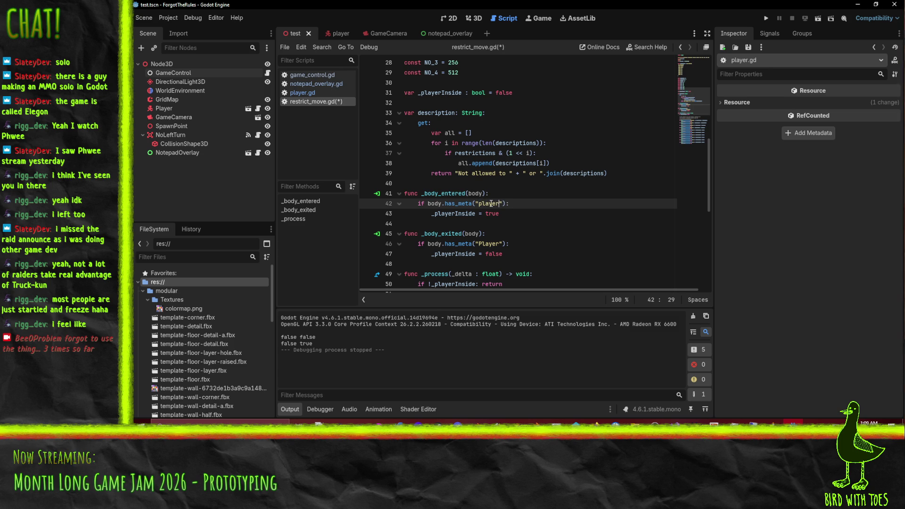
{"action": "left_click", "coordinate": [489, 244]}
{"action": "double_click", "coordinate": [488, 244]}
{"action": "type", "text": "player"}
{"action": "key", "text": "ctrl+s"}
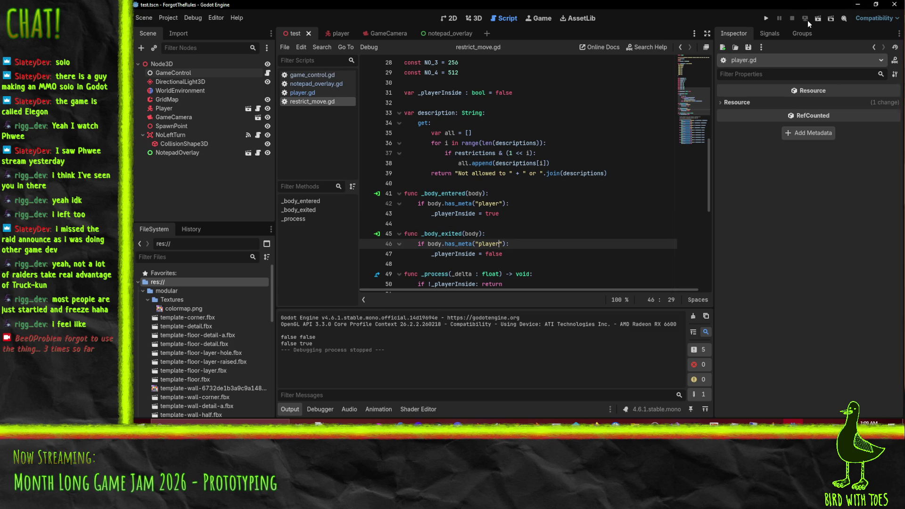
{"action": "left_click", "coordinate": [768, 17]}
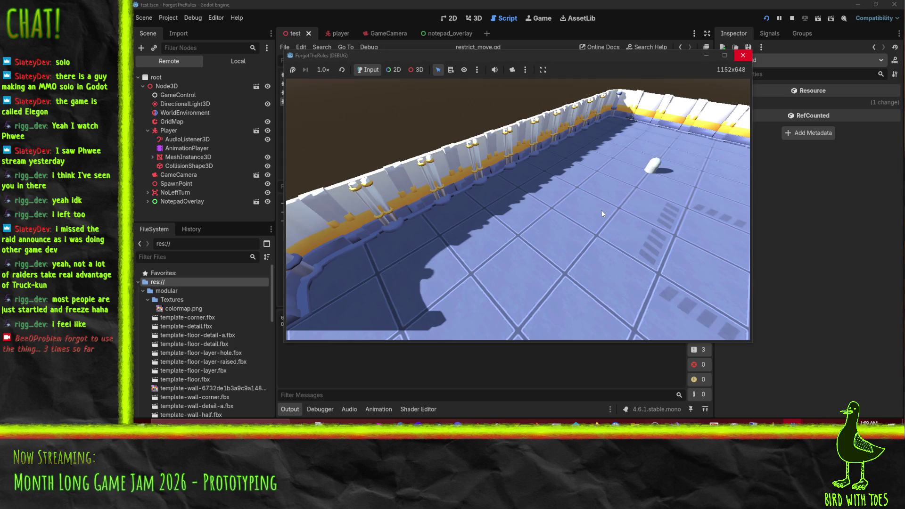
Step: Remove the line 55 breakpoint and resume the paused game
{"action": "key", "text": "s"}
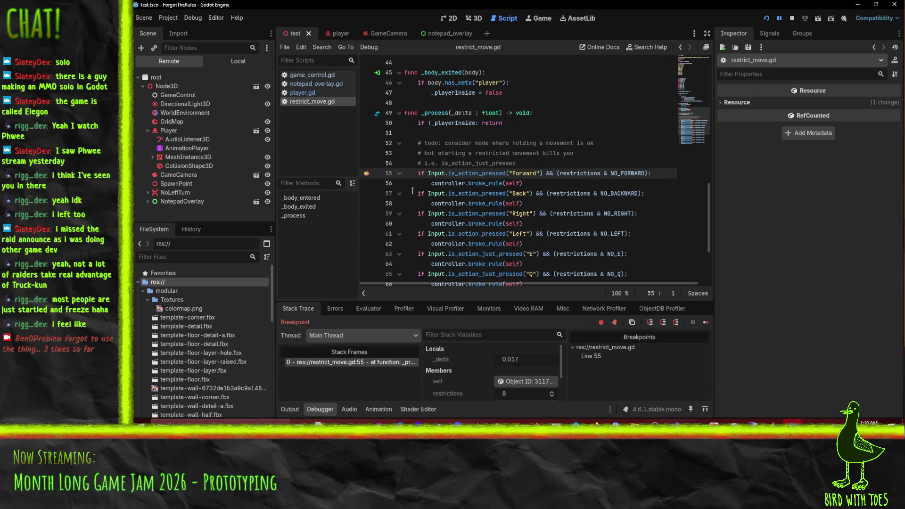
{"action": "left_click", "coordinate": [366, 173]}
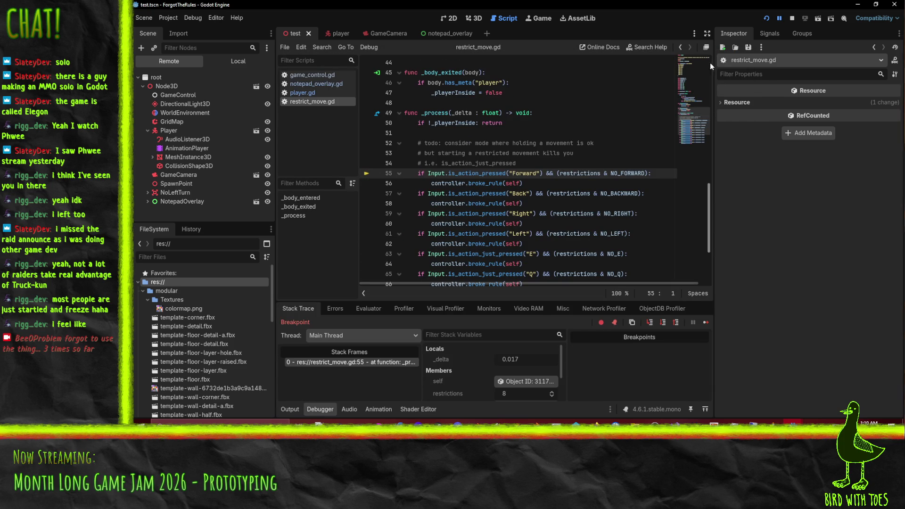
{"action": "left_click", "coordinate": [778, 20]}
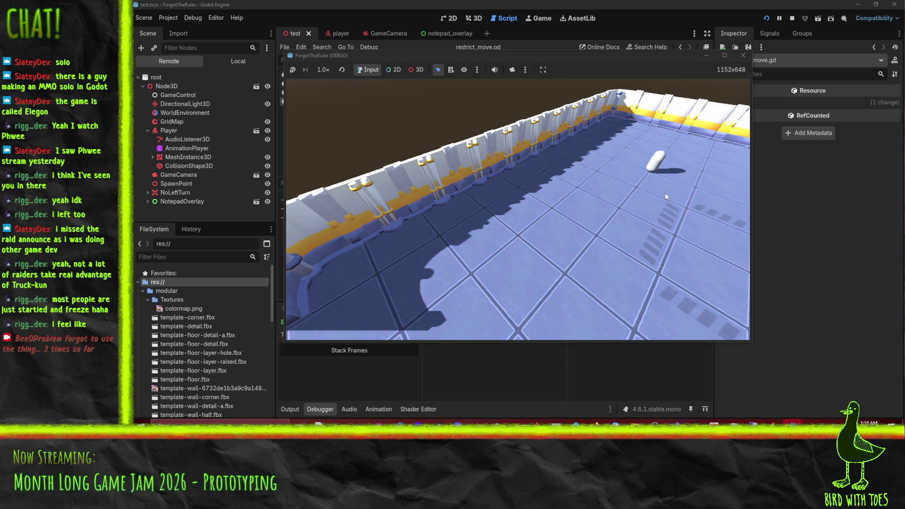
Step: Check the debugger's Errors tab, move the player with D, then stop the game with F8
{"action": "left_click", "coordinate": [510, 397]}
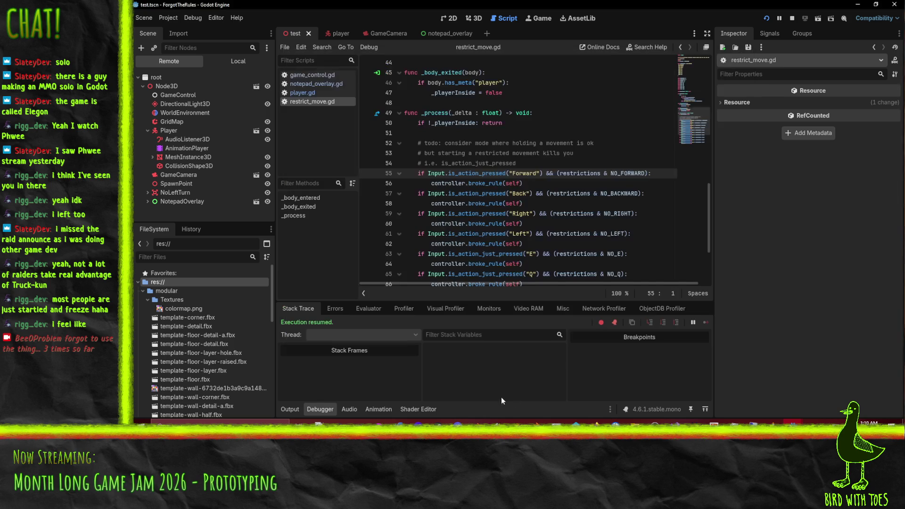
{"action": "left_click", "coordinate": [338, 309]}
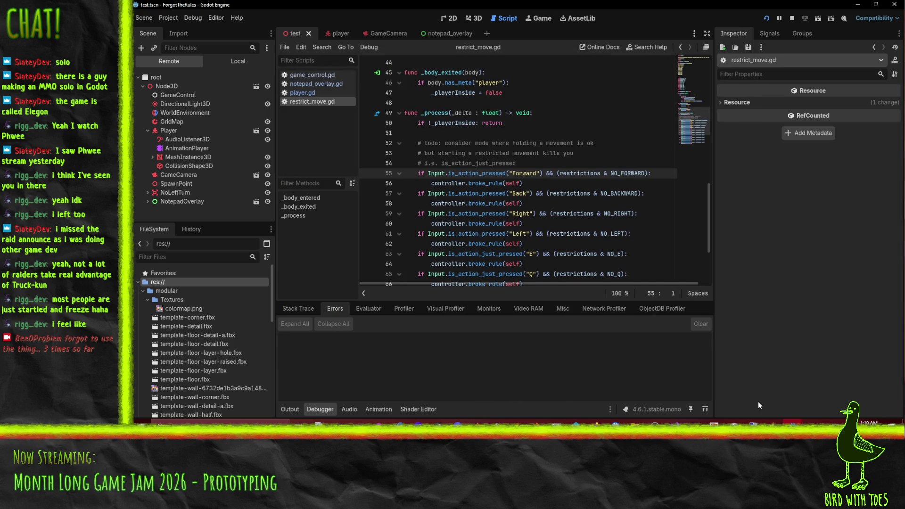
{"action": "left_click", "coordinate": [814, 398]}
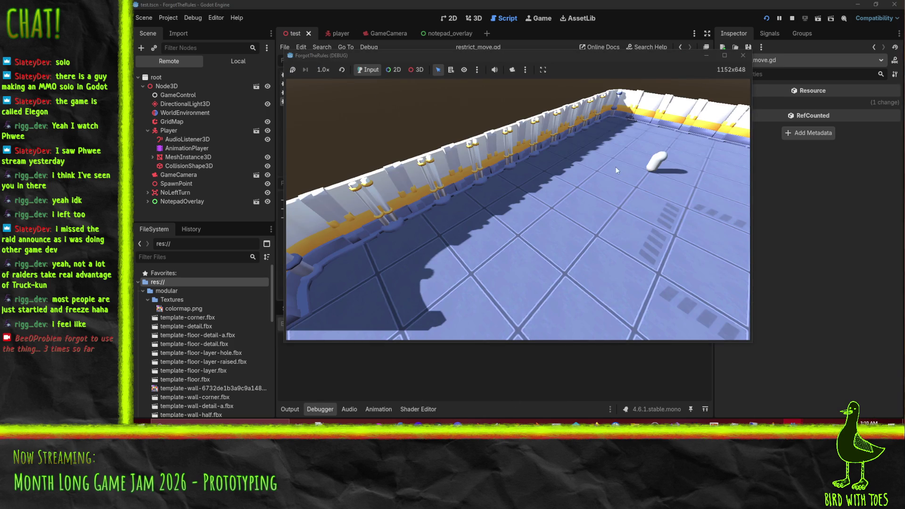
{"action": "key", "text": "d"}
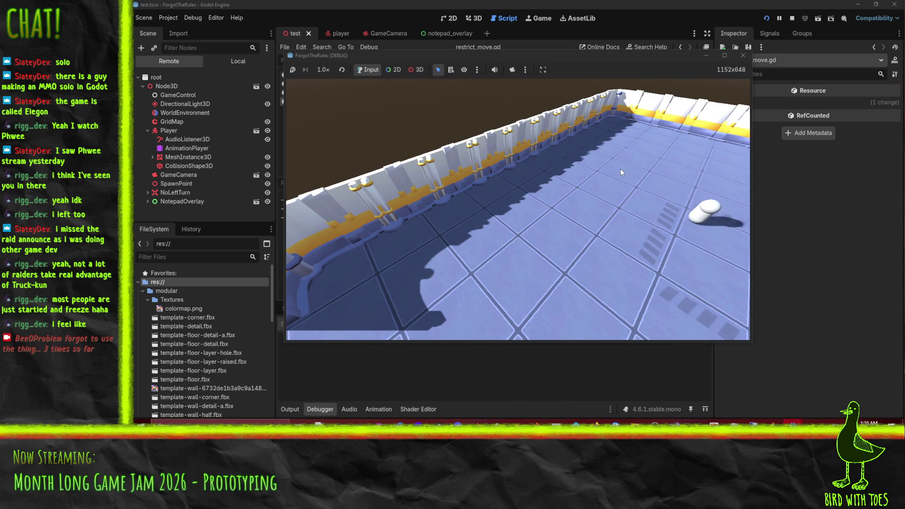
{"action": "key", "text": "F8"}
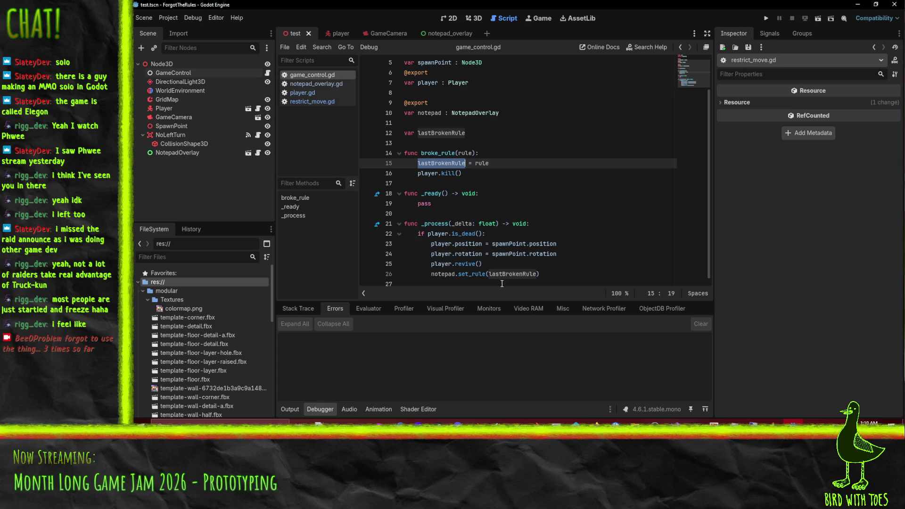
Step: Break at game_control.gd line 26, run the game, and inspect the lastBrokenRule object
{"action": "left_click", "coordinate": [366, 275]}
{"action": "left_click", "coordinate": [767, 18]}
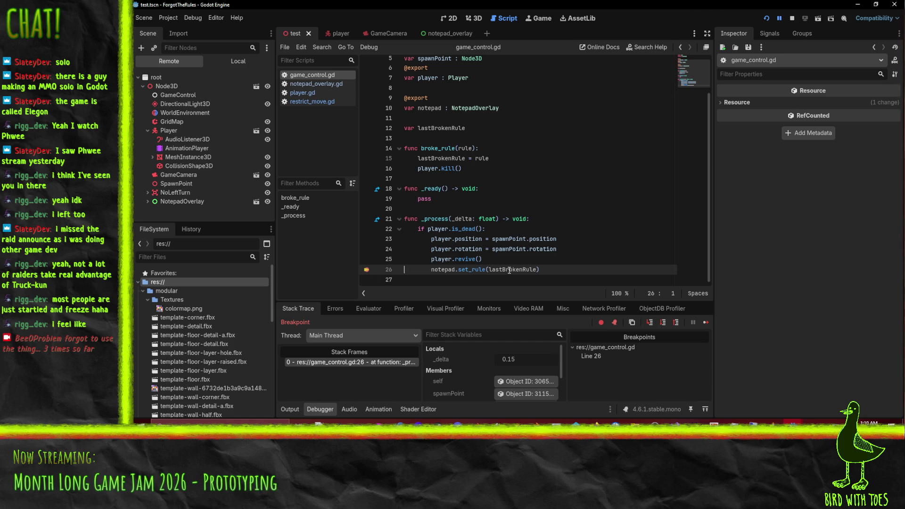
{"action": "key", "text": "F12"}
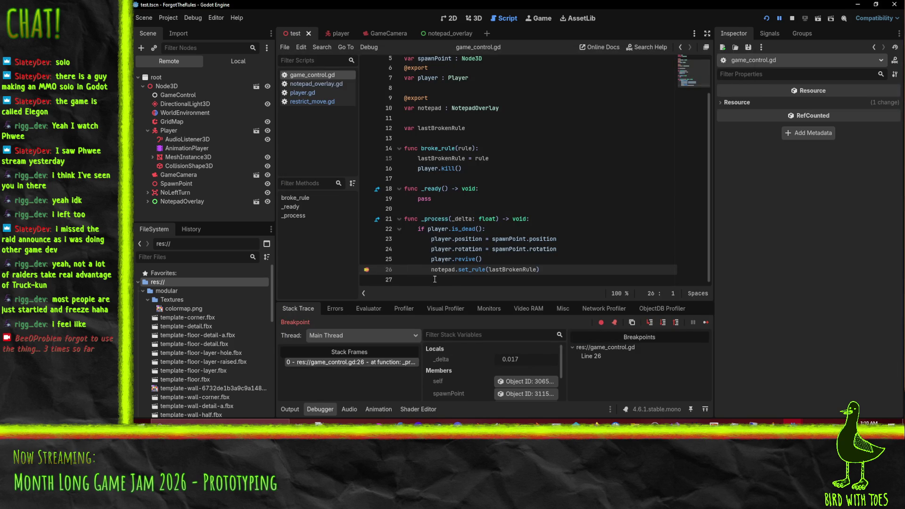
{"action": "double_click", "coordinate": [503, 270]}
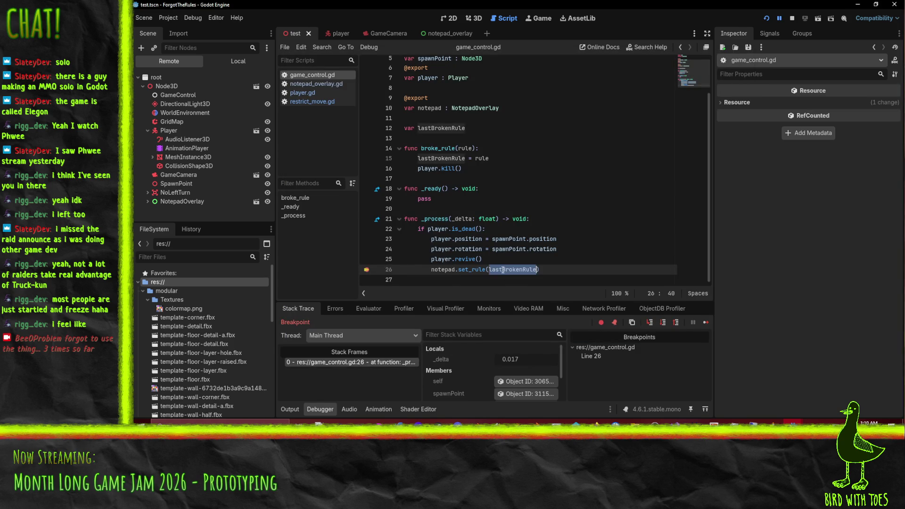
{"action": "scroll", "coordinate": [489, 368], "scroll_direction": "down", "scroll_amount": 1}
{"action": "scroll", "coordinate": [488, 370], "scroll_direction": "down", "scroll_amount": 2}
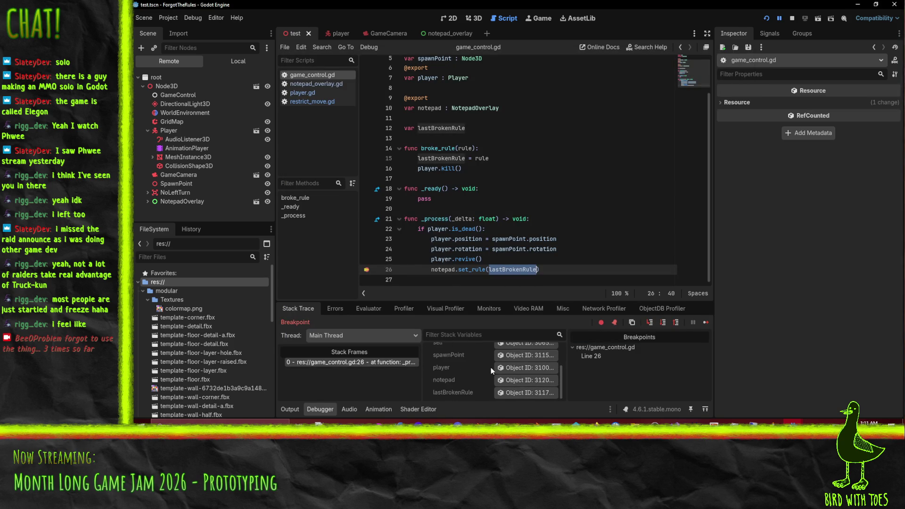
{"action": "left_click", "coordinate": [534, 394]}
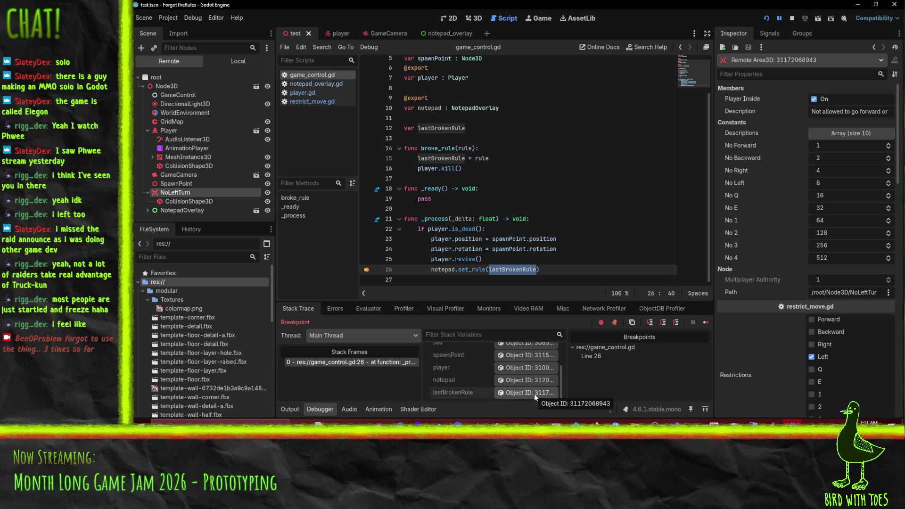
{"action": "left_click", "coordinate": [470, 269]}
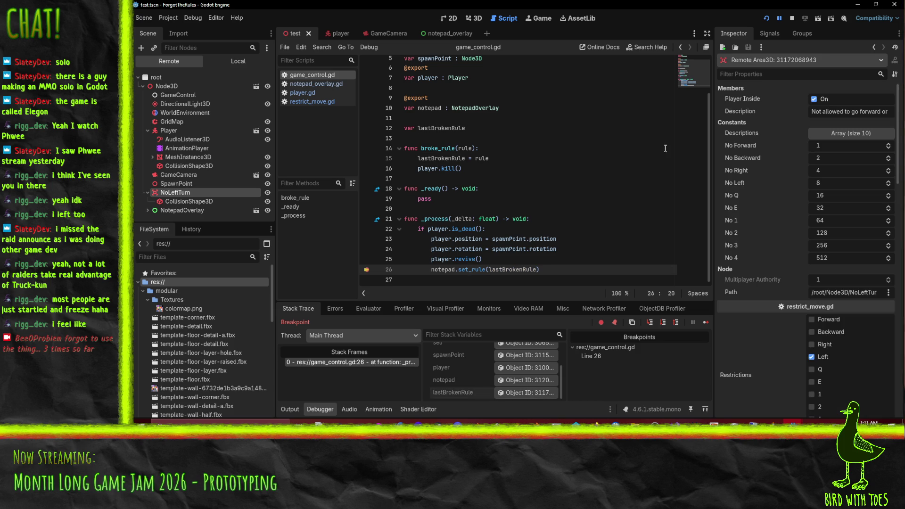
Step: Step into set_rule and through the rule's description getter and restrictions loop to its return
{"action": "left_click", "coordinate": [651, 323]}
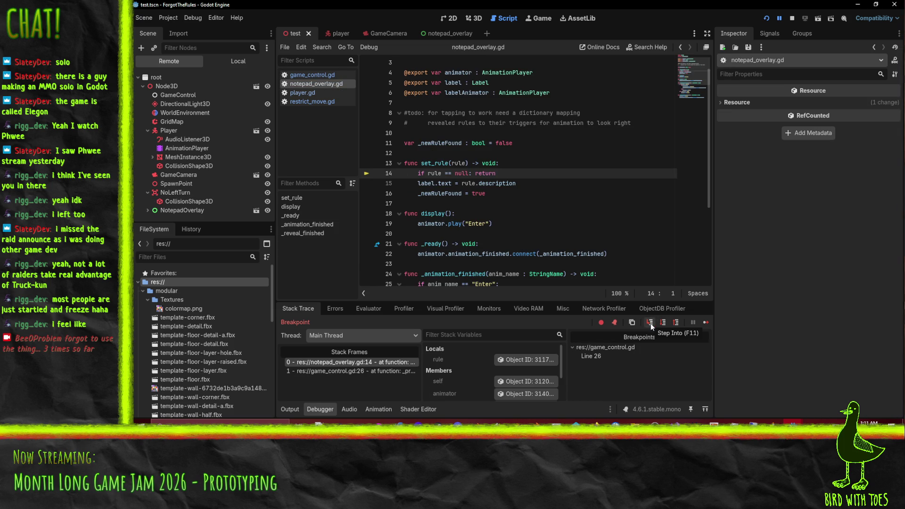
{"action": "mouse_move", "coordinate": [461, 162]}
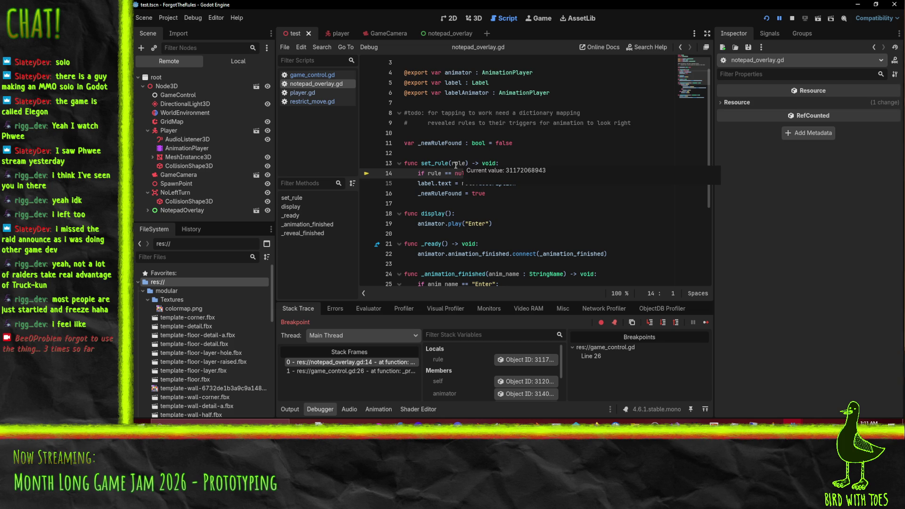
{"action": "left_click", "coordinate": [650, 323]}
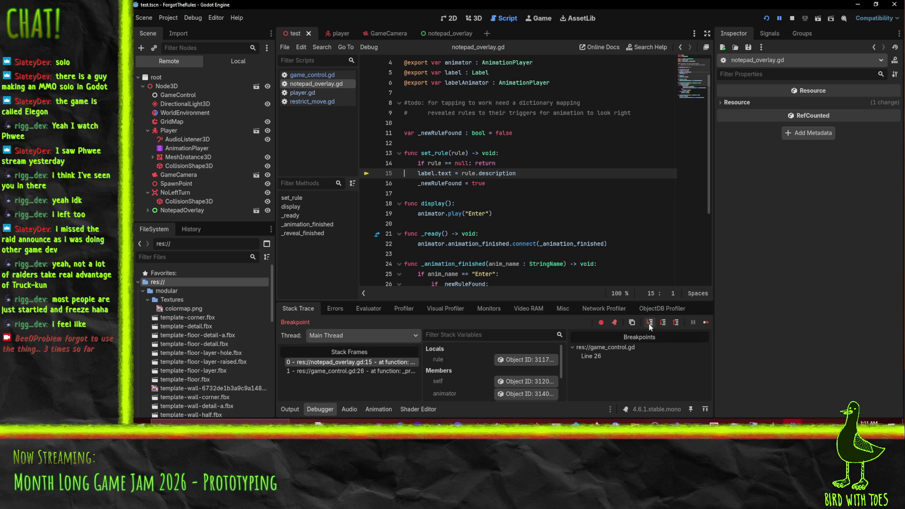
{"action": "left_click", "coordinate": [650, 323]}
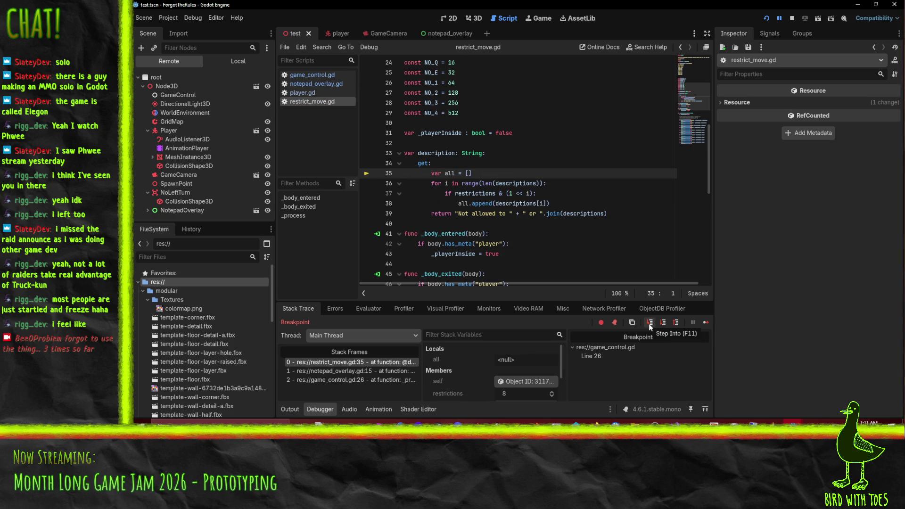
{"action": "left_click", "coordinate": [663, 324]}
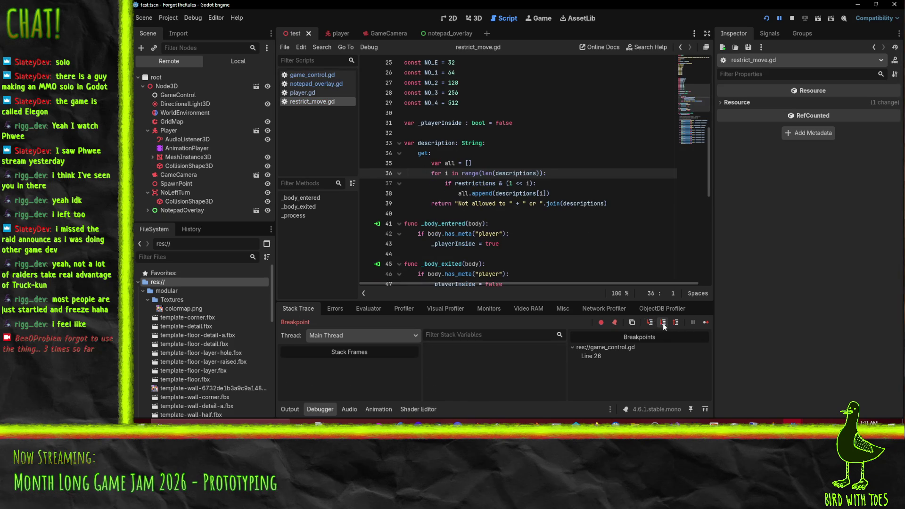
{"action": "left_click", "coordinate": [663, 323]}
{"action": "left_click", "coordinate": [663, 324]}
{"action": "left_click", "coordinate": [663, 324]}
{"action": "left_click", "coordinate": [663, 323]}
{"action": "left_click", "coordinate": [663, 324]}
{"action": "left_click", "coordinate": [663, 324]}
{"action": "left_click", "coordinate": [663, 323]}
{"action": "left_click", "coordinate": [663, 324]}
{"action": "left_click", "coordinate": [663, 324]}
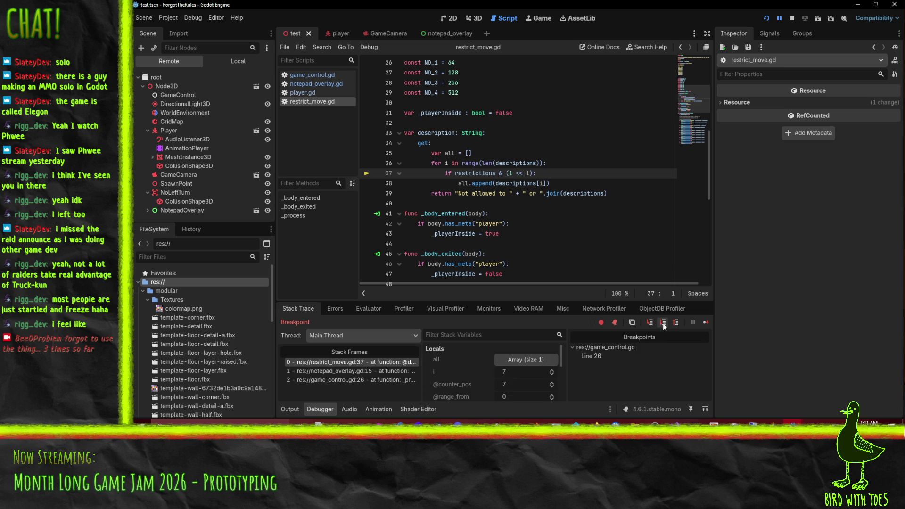
{"action": "left_click", "coordinate": [663, 323]}
{"action": "left_click", "coordinate": [663, 324]}
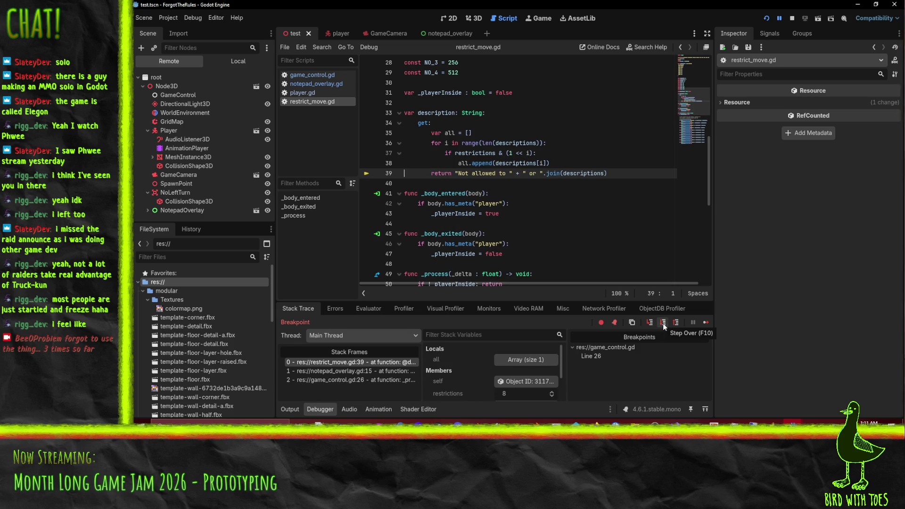
{"action": "left_click", "coordinate": [663, 324]}
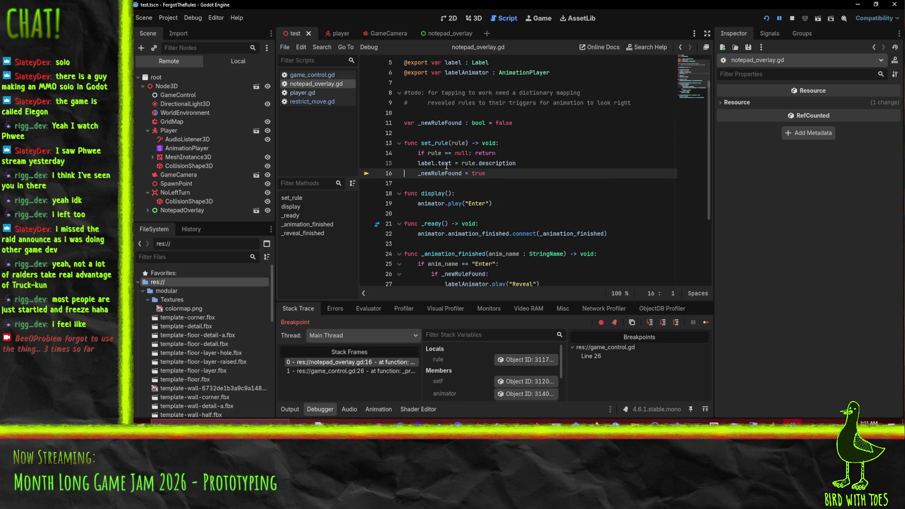
Step: Dismiss the Label.text value popup, move to line 16, and bring the game window forward
{"action": "mouse_move", "coordinate": [446, 166]}
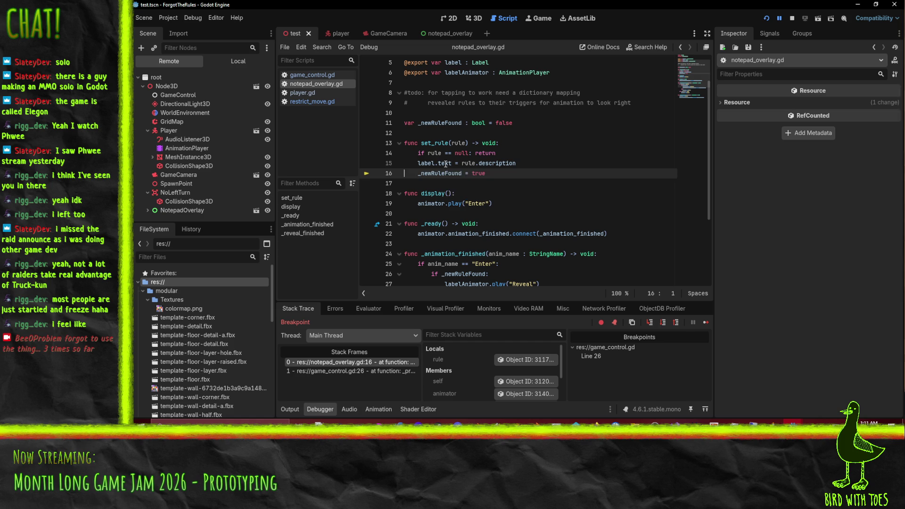
{"action": "left_click", "coordinate": [446, 166]}
{"action": "key", "text": "Down"}
{"action": "scroll", "coordinate": [519, 189], "scroll_direction": "down", "scroll_amount": 1}
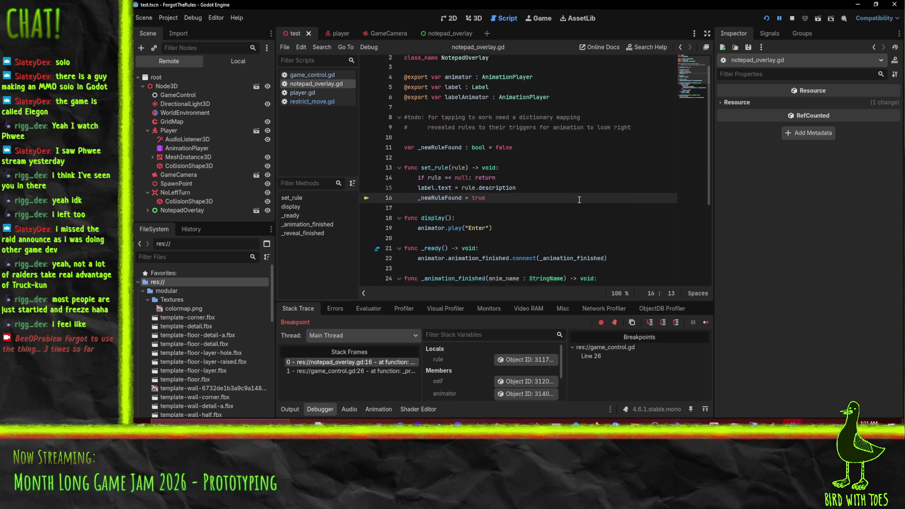
{"action": "left_click", "coordinate": [664, 324]}
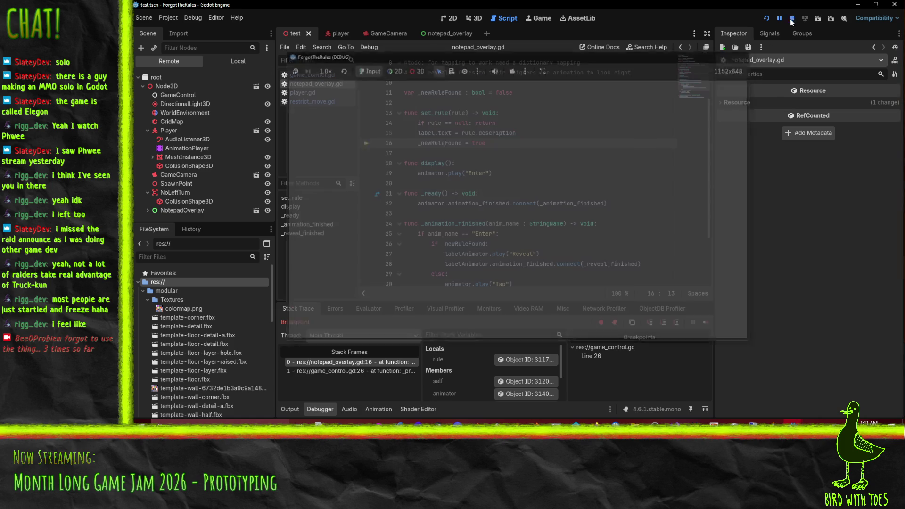
Step: Stop debugging and move the set_rule call from line 26 into broke_rule, replacing the lastBrokenRule assignment
{"action": "left_click", "coordinate": [793, 18]}
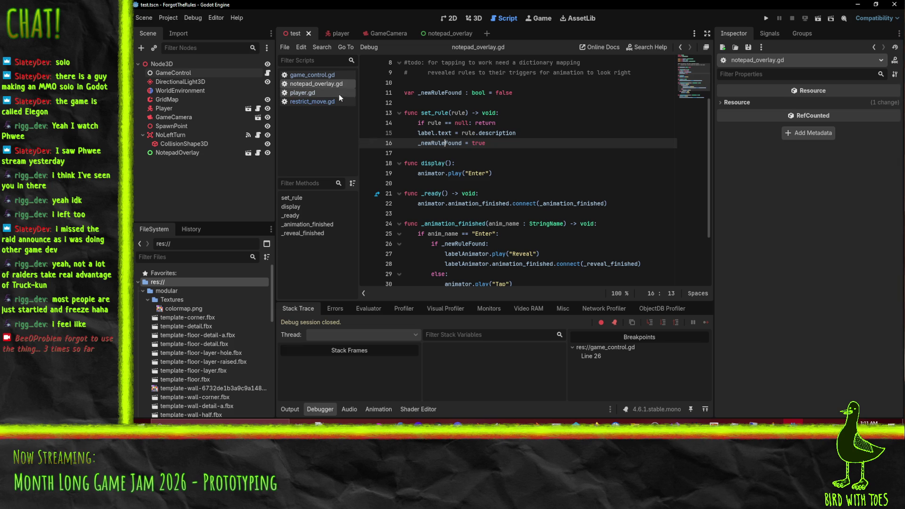
{"action": "left_click", "coordinate": [306, 76]}
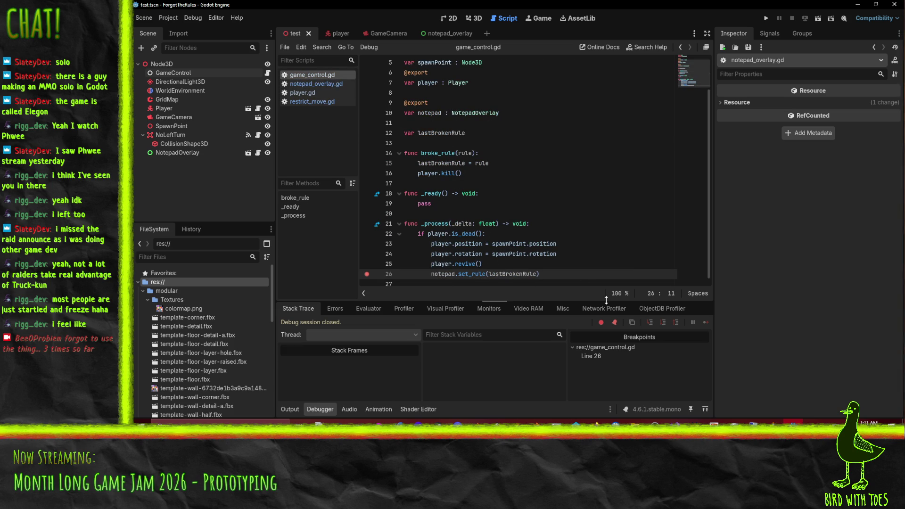
{"action": "key", "text": "ctrl+x"}
{"action": "key", "text": "Up"}
{"action": "key", "text": "Up"}
{"action": "key", "text": "Up"}
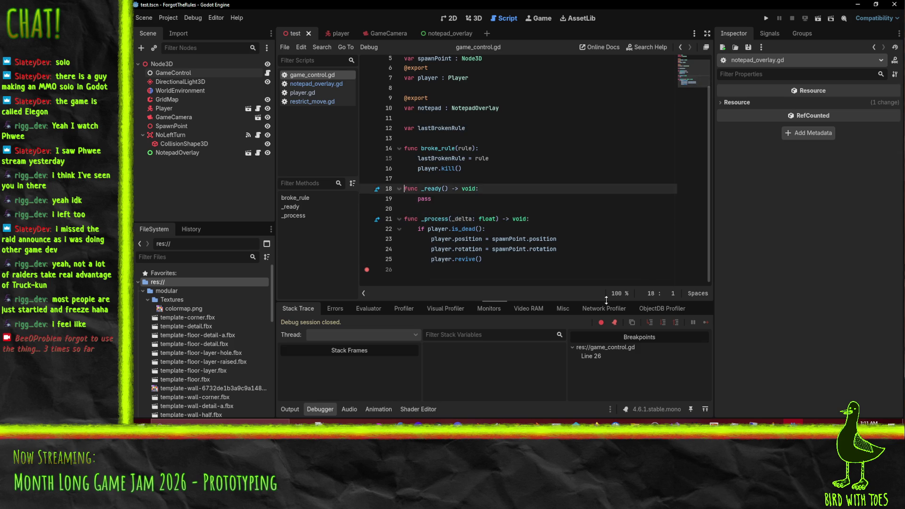
{"action": "key", "text": "Up"}
{"action": "key", "text": "Down"}
{"action": "key", "text": "shift+Down"}
{"action": "key", "text": "ctrl+v"}
{"action": "key", "text": "Up"}
{"action": "key", "text": "Home"}
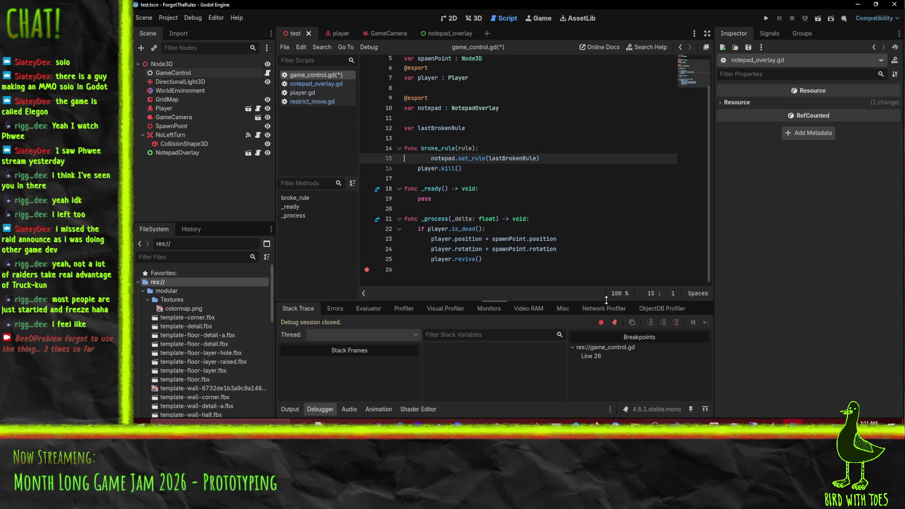
{"action": "key", "text": "BackSpace"}
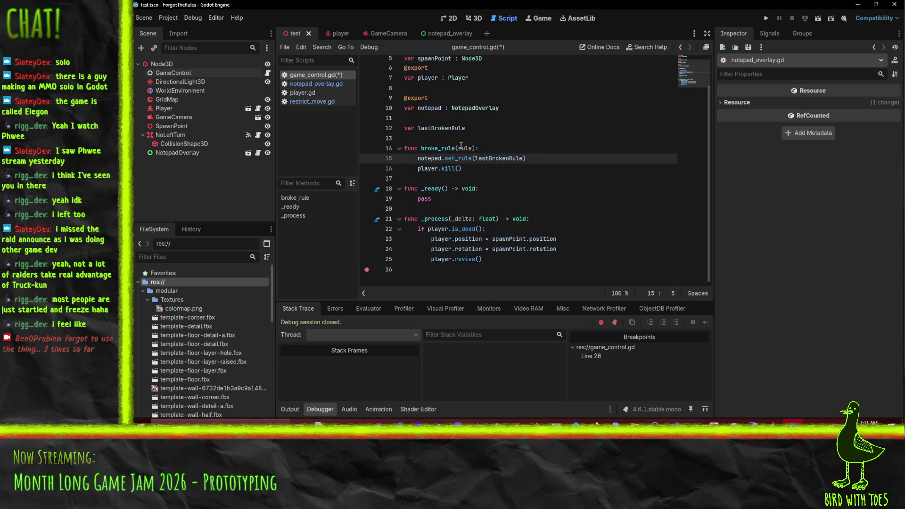
Step: Make the set_rule call pass rule instead of lastBrokenRule
{"action": "scroll", "coordinate": [466, 143], "scroll_direction": "up", "scroll_amount": 1}
{"action": "double_click", "coordinate": [465, 157]}
{"action": "key", "text": "ctrl+c"}
{"action": "double_click", "coordinate": [503, 167]}
{"action": "key", "text": "ctrl+v"}
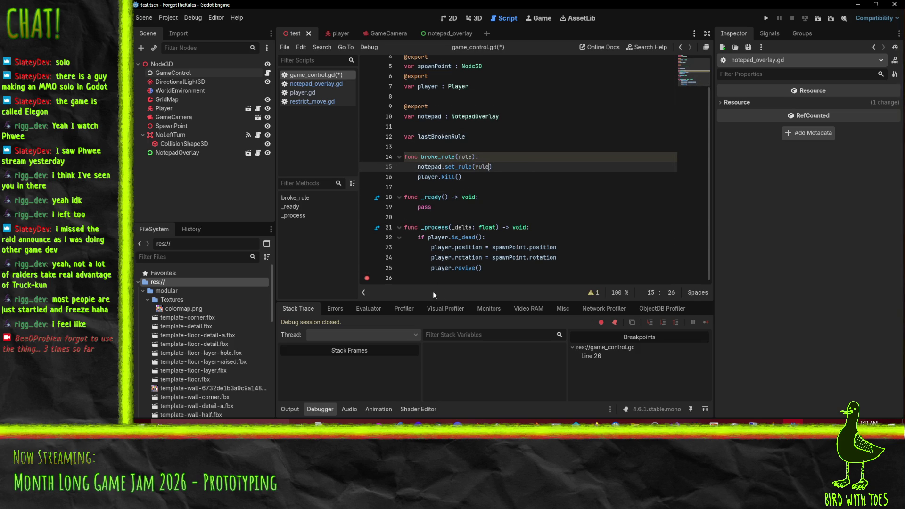
Step: Add notepad.display() at the end of _process after the revive
{"action": "left_click", "coordinate": [439, 280]}
{"action": "type", "text": "notepad"}
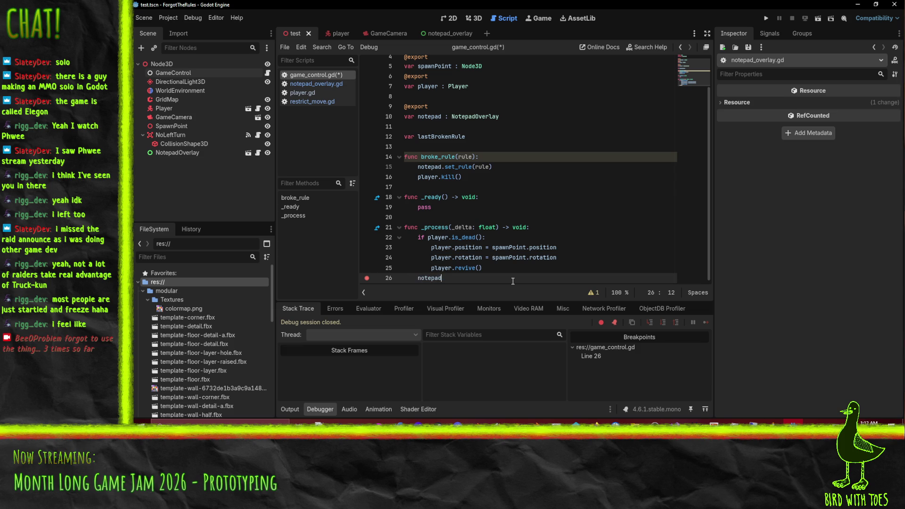
{"action": "type", "text": "."}
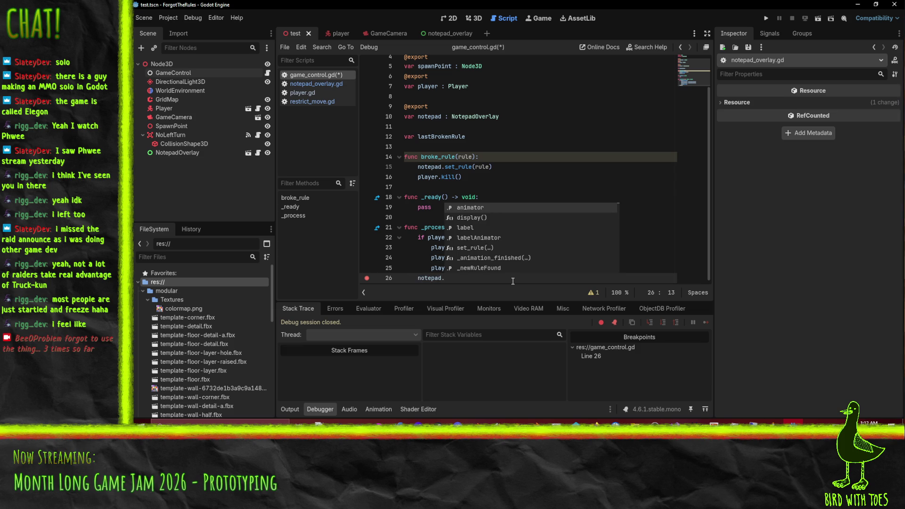
{"action": "key", "text": "Escape"}
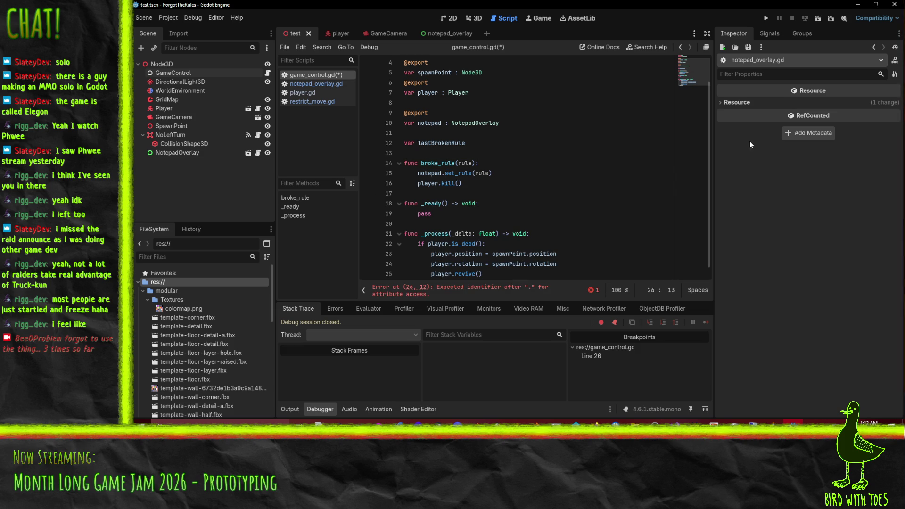
{"action": "key", "text": "ctrl+space"}
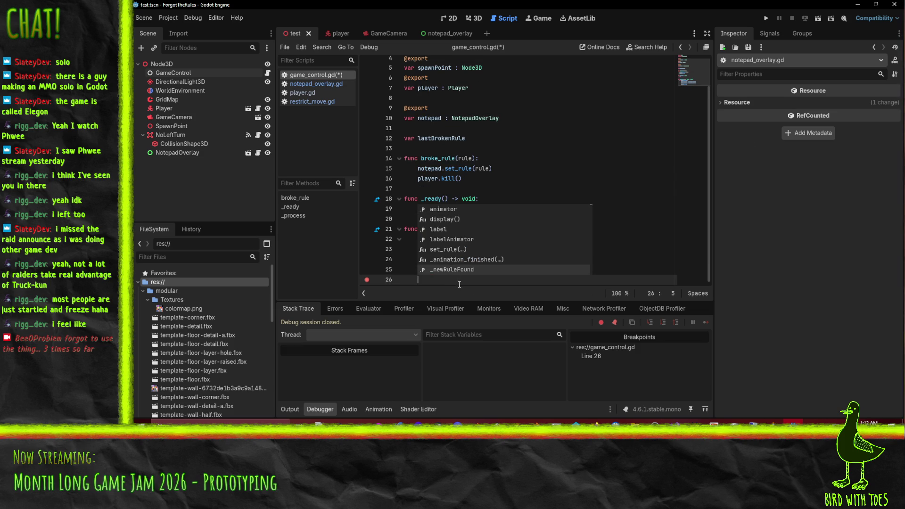
{"action": "key", "text": "Escape"}
{"action": "type", "text": "note"}
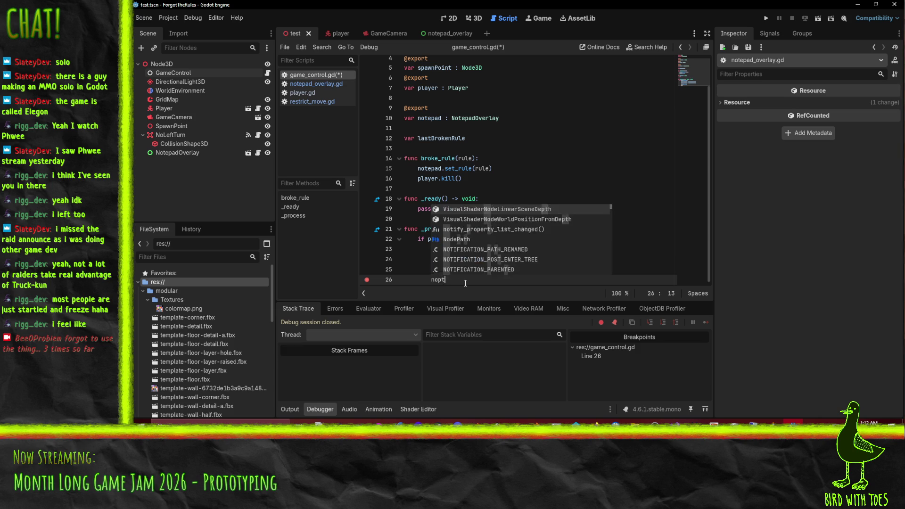
{"action": "key", "text": "Return"}
{"action": "type", "text": ".dis"}
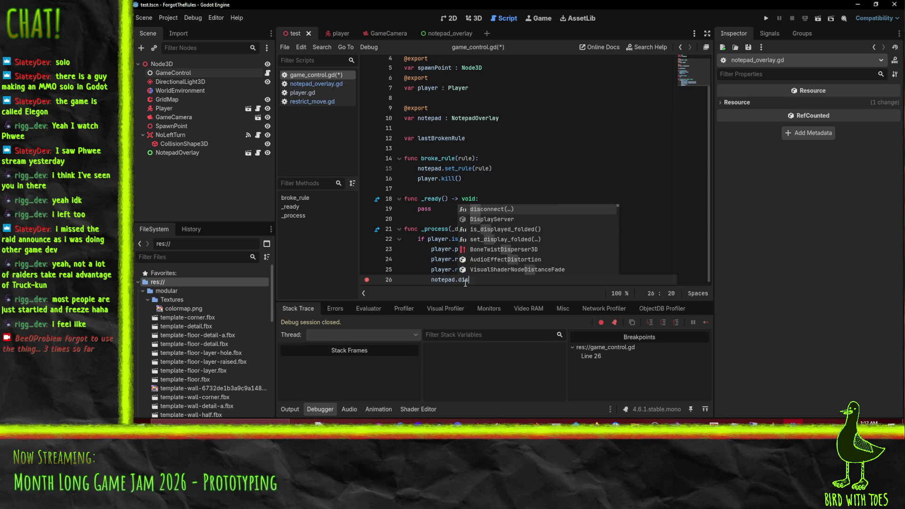
{"action": "key", "text": "Return"}
Step: Delete the unused lastBrokenRule variable, remove the line 24 breakpoint, and save game_control.gd
{"action": "left_click", "coordinate": [415, 157]}
{"action": "key", "text": "Up"}
{"action": "key", "text": "Up"}
{"action": "key", "text": "ctrl+shift+k"}
{"action": "key", "text": "ctrl+shift+k"}
{"action": "left_click", "coordinate": [507, 200]}
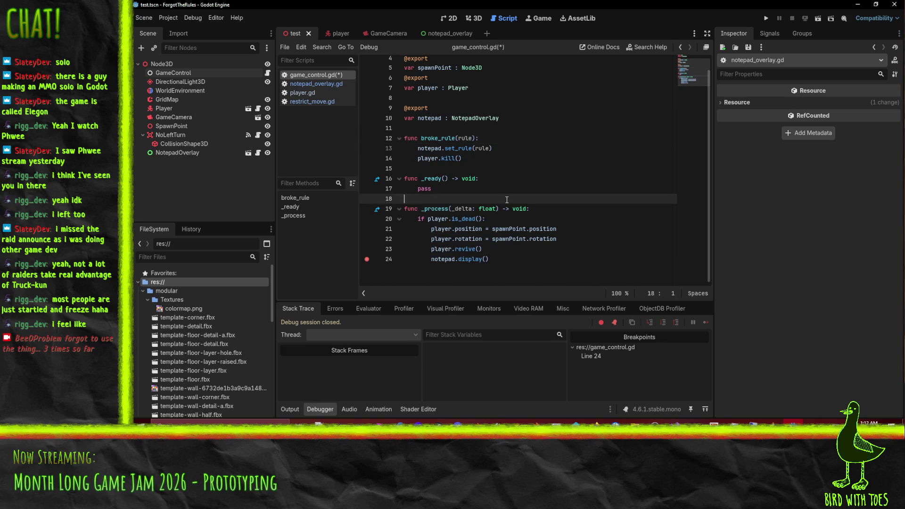
{"action": "left_click", "coordinate": [521, 274]}
{"action": "left_click", "coordinate": [366, 258]}
{"action": "left_click", "coordinate": [611, 187]}
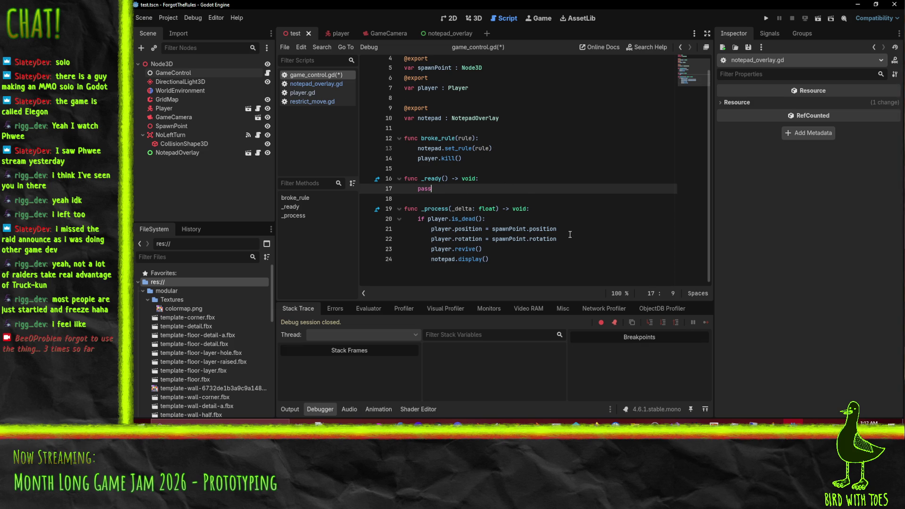
{"action": "key", "text": "ctrl+s"}
Step: Open notepad_overlay.gd and highlight where _newRuleFound is used
{"action": "left_click", "coordinate": [469, 118]}
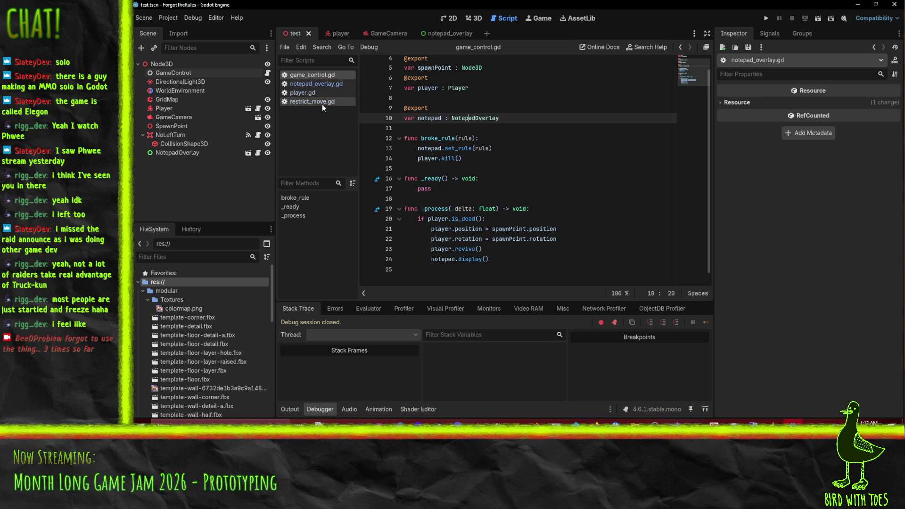
{"action": "left_click", "coordinate": [329, 84]}
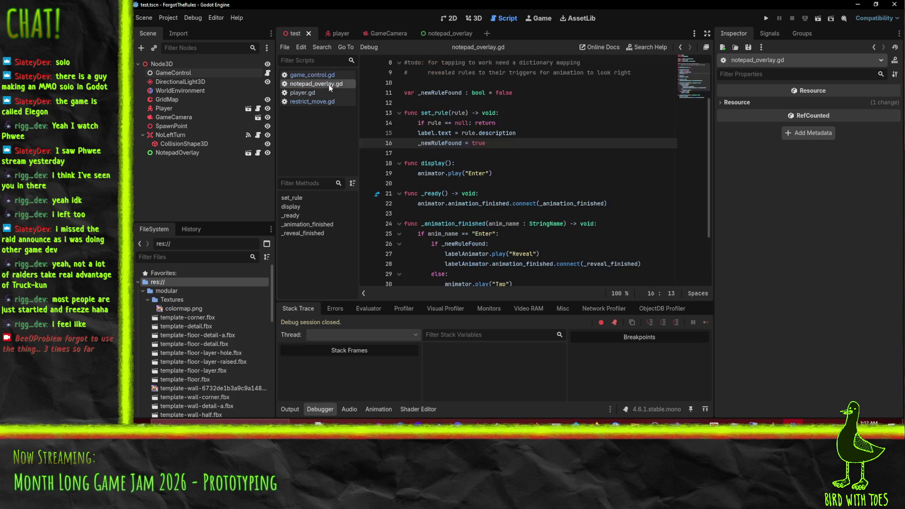
{"action": "double_click", "coordinate": [427, 143]}
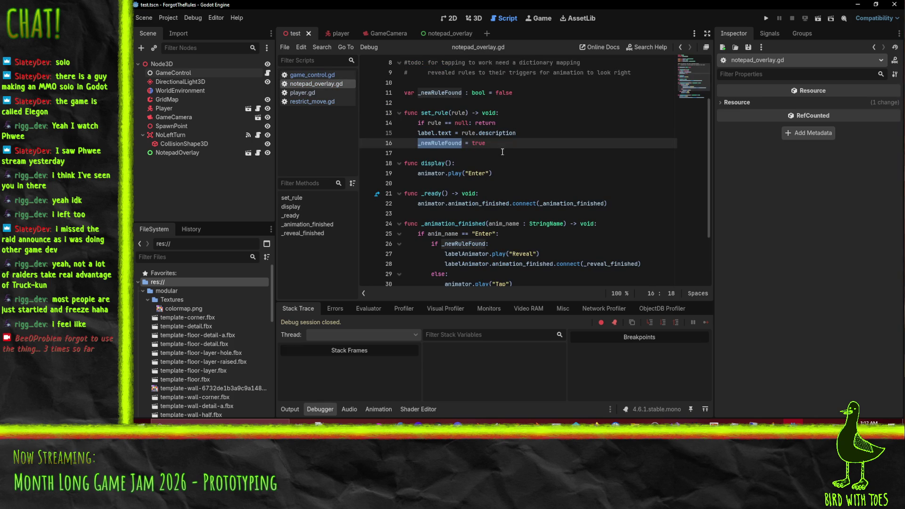
{"action": "left_click", "coordinate": [528, 138]}
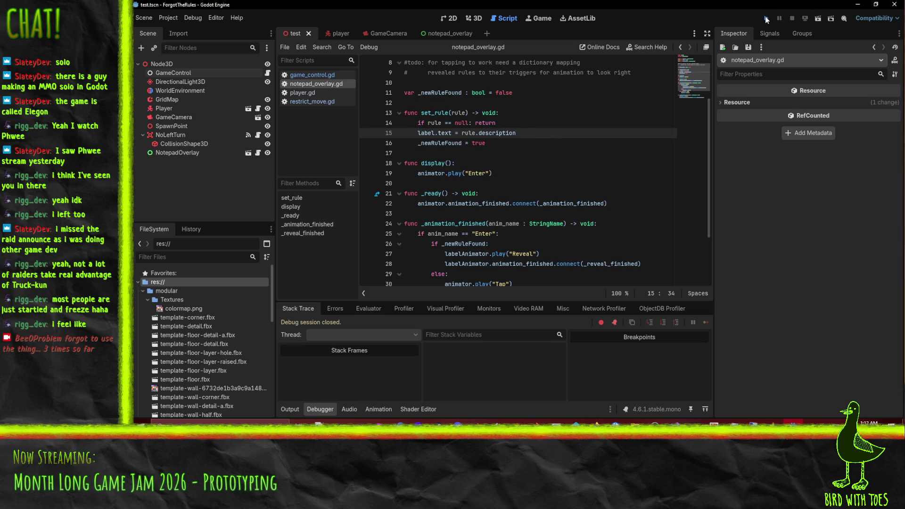
Step: Run the game, expand the first of four 'Animation not found: Enter' errors, stop, and open notepad_overlay
{"action": "left_click", "coordinate": [766, 18]}
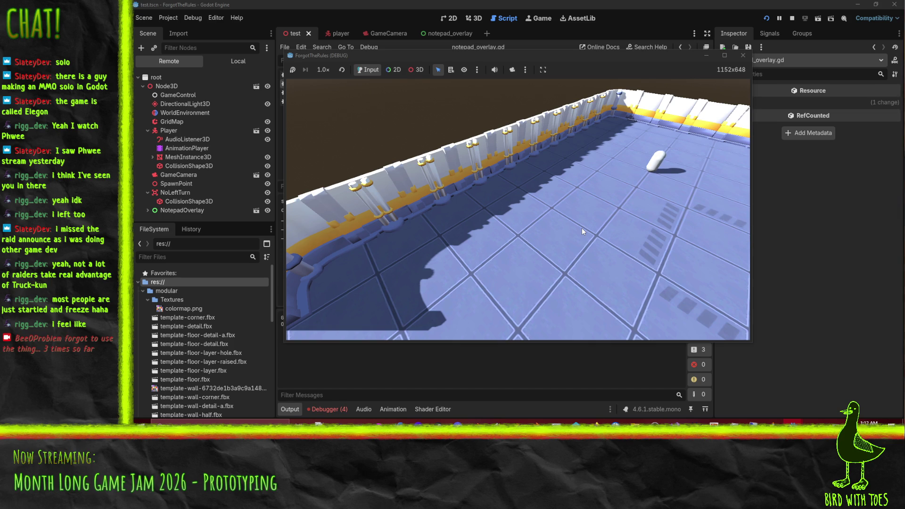
{"action": "left_click", "coordinate": [336, 407]}
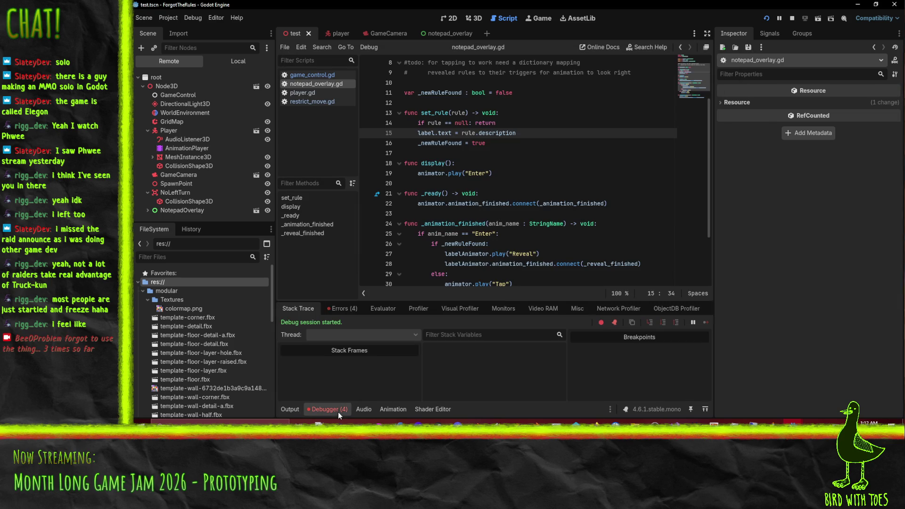
{"action": "left_click", "coordinate": [349, 309]}
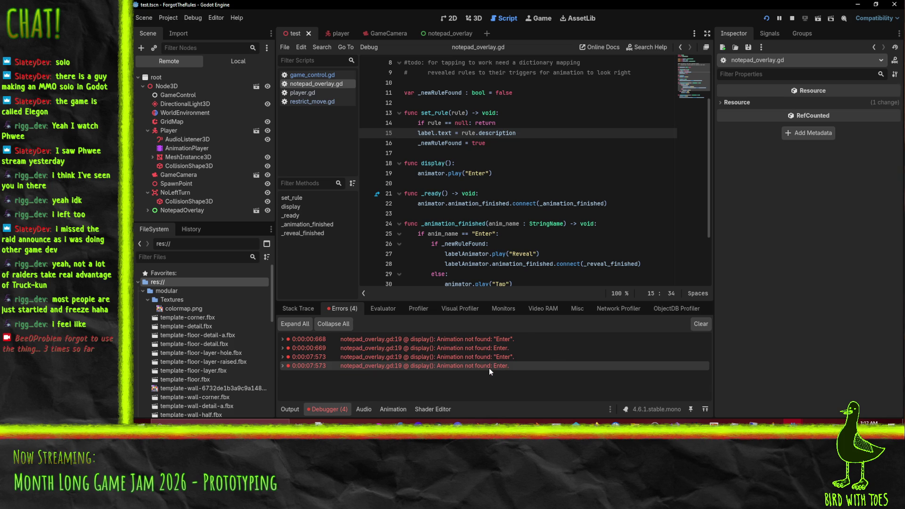
{"action": "double_click", "coordinate": [466, 340]}
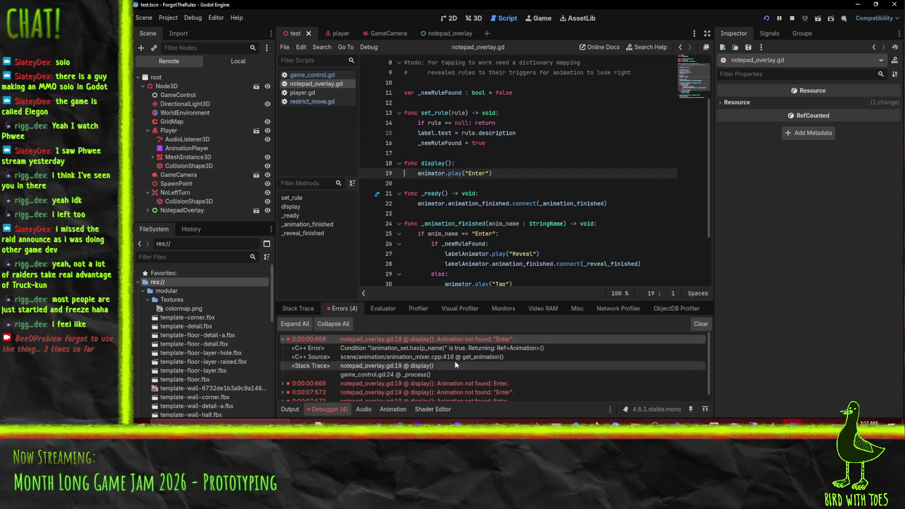
{"action": "left_click", "coordinate": [793, 19]}
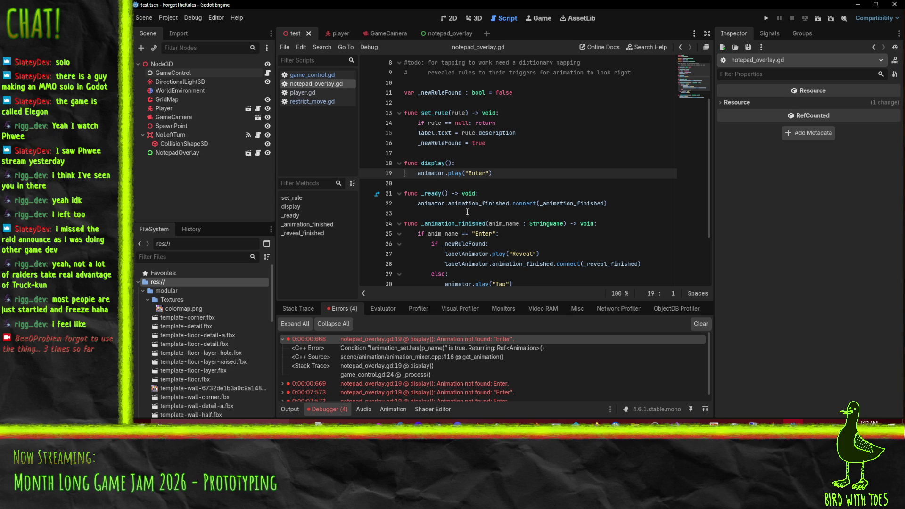
{"action": "left_click", "coordinate": [448, 33]}
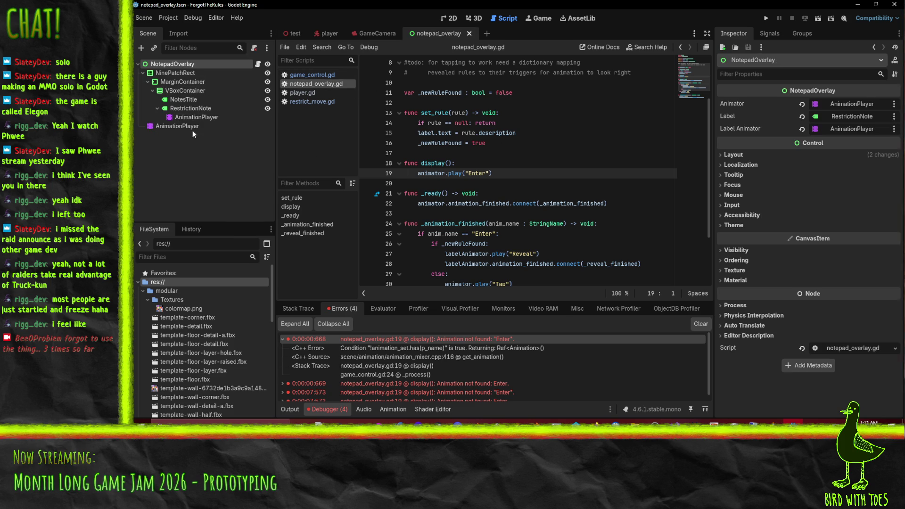
Step: Check the animations listed on the overlay's top-level AnimationPlayer
{"action": "left_click", "coordinate": [187, 127]}
{"action": "left_click", "coordinate": [443, 311]}
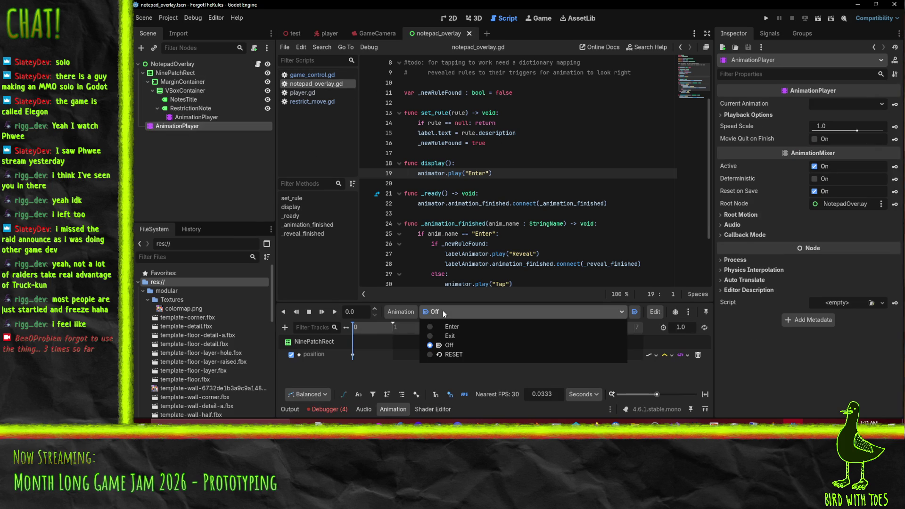
{"action": "left_click", "coordinate": [543, 225]}
{"action": "left_click", "coordinate": [492, 173]}
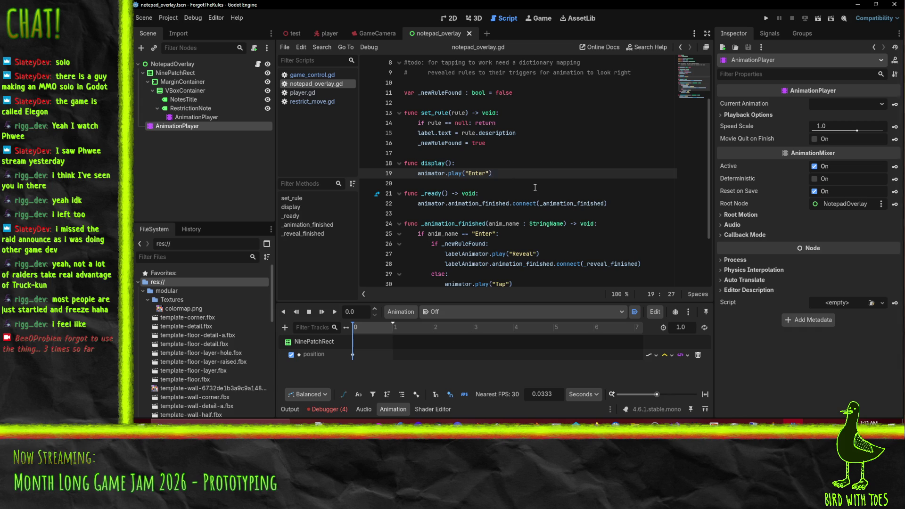
{"action": "scroll", "coordinate": [535, 187], "scroll_direction": "up", "scroll_amount": 1}
{"action": "scroll", "coordinate": [535, 187], "scroll_direction": "up", "scroll_amount": 2}
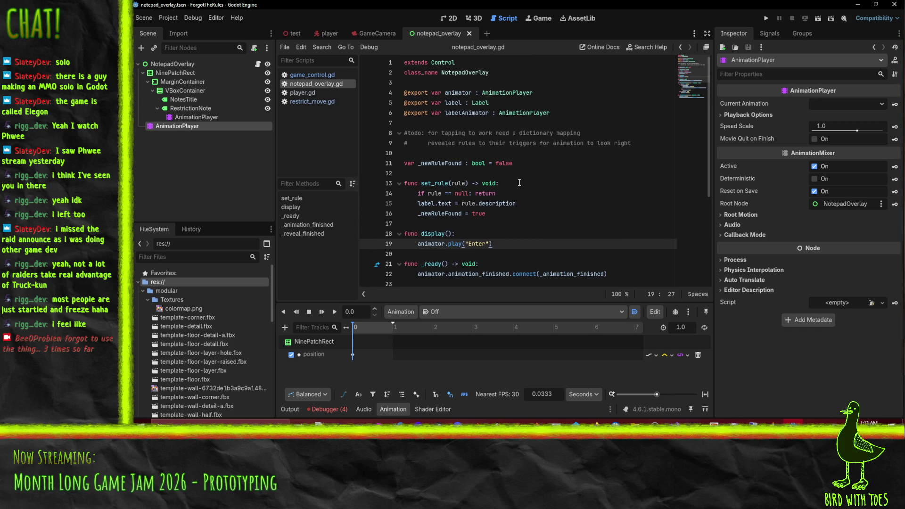
Step: Rename RestrictionNote's AnimationPlayer to LabelAnimationPlayer
{"action": "left_click", "coordinate": [174, 64]}
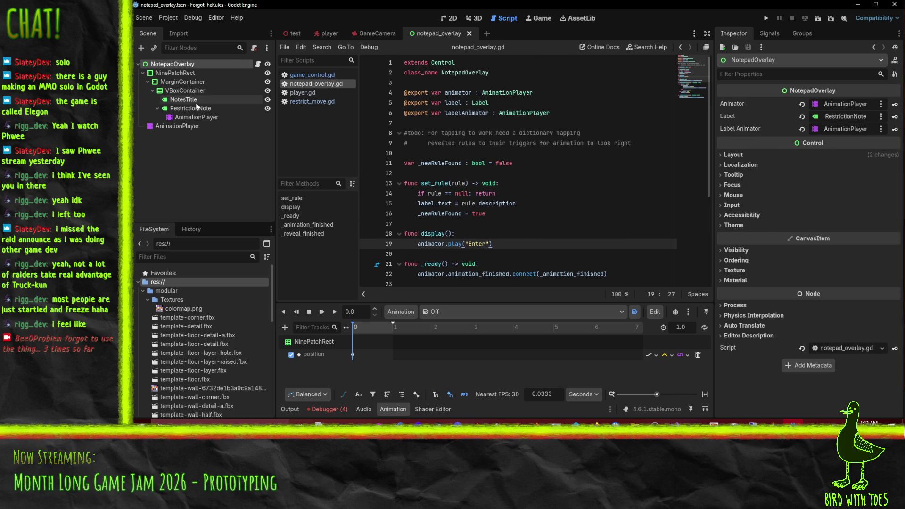
{"action": "double_click", "coordinate": [198, 118]}
{"action": "type", "text": "Label"}
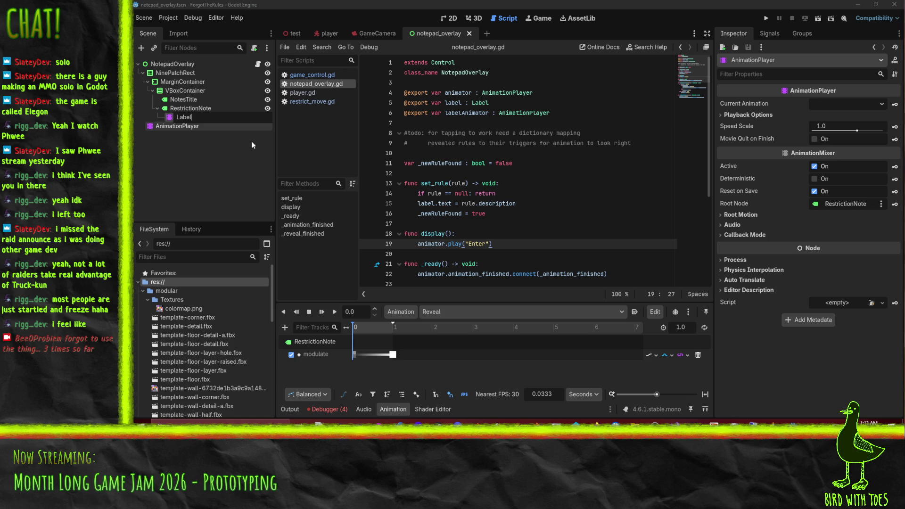
{"action": "type", "text": "AnimationPlayer"}
{"action": "key", "text": "Return"}
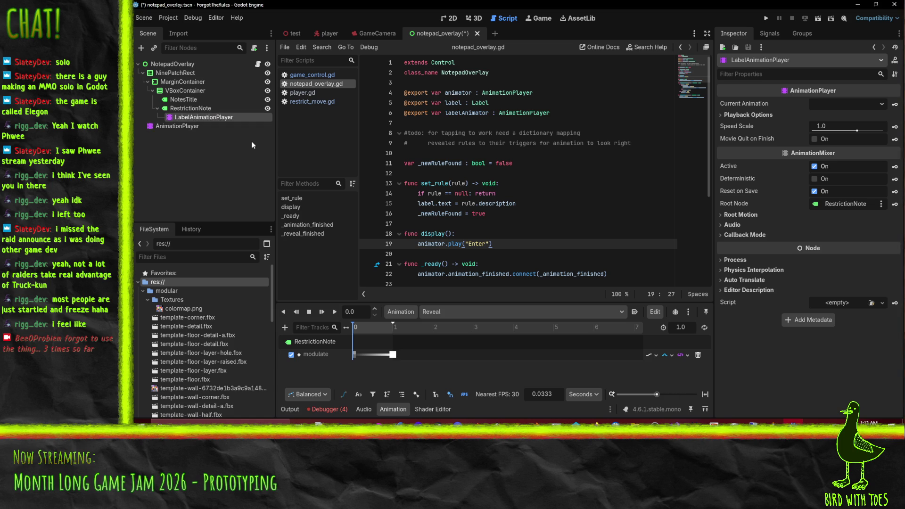
Step: Assign the main AnimationPlayer to NotepadOverlay's Animator field and run the game
{"action": "left_click", "coordinate": [180, 64]}
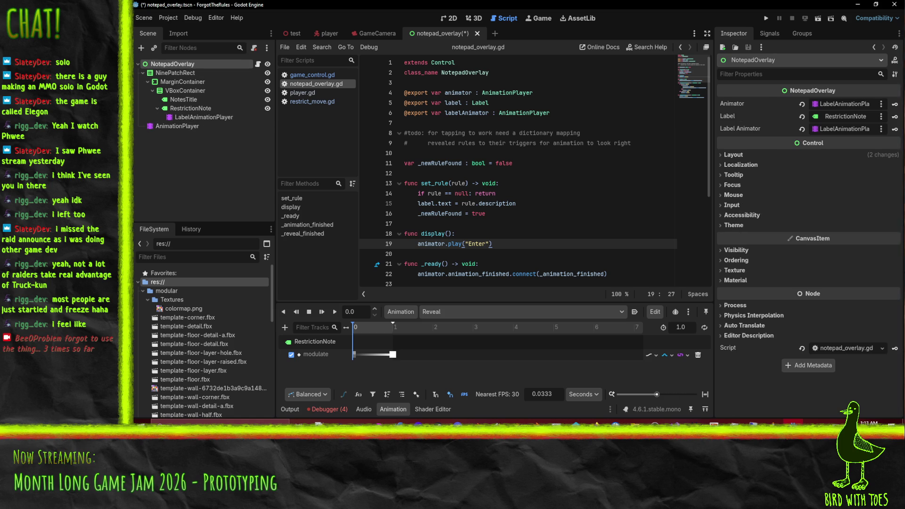
{"action": "left_click_drag", "start_coordinate": [177, 126], "coordinate": [849, 102]}
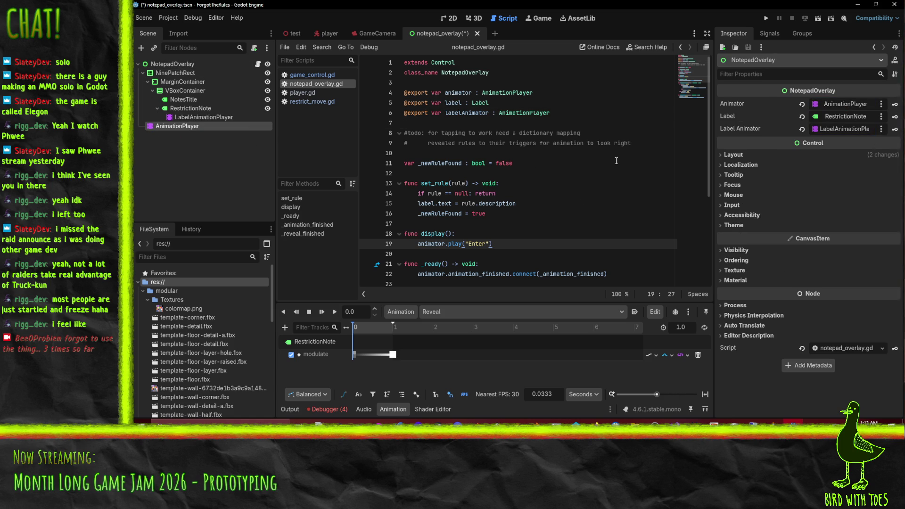
{"action": "left_click", "coordinate": [767, 18]}
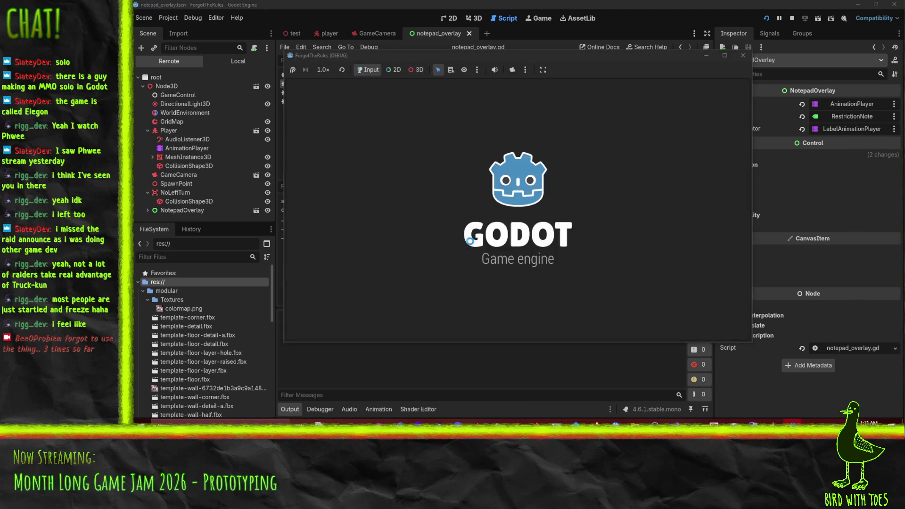
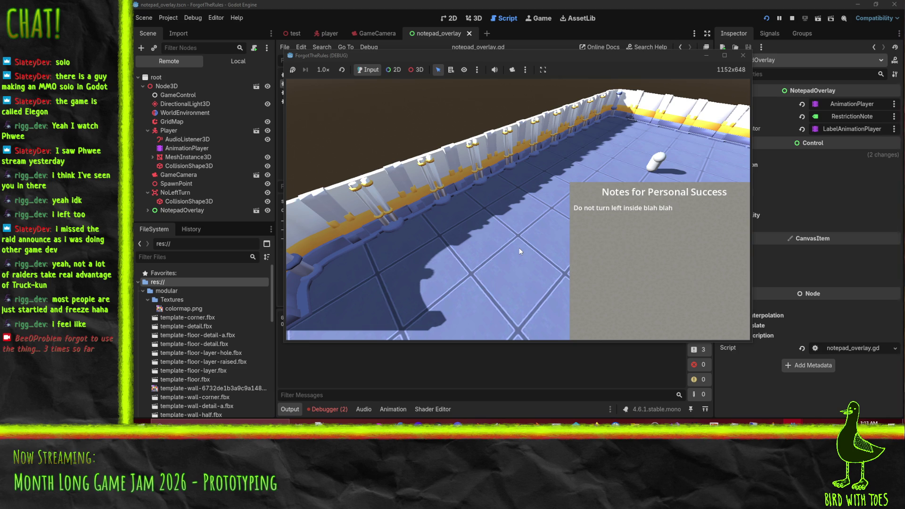
Step: Close the running game and look over lines 25–32 of the overlay script
{"action": "left_click", "coordinate": [743, 56]}
{"action": "scroll", "coordinate": [598, 244], "scroll_direction": "down", "scroll_amount": 4}
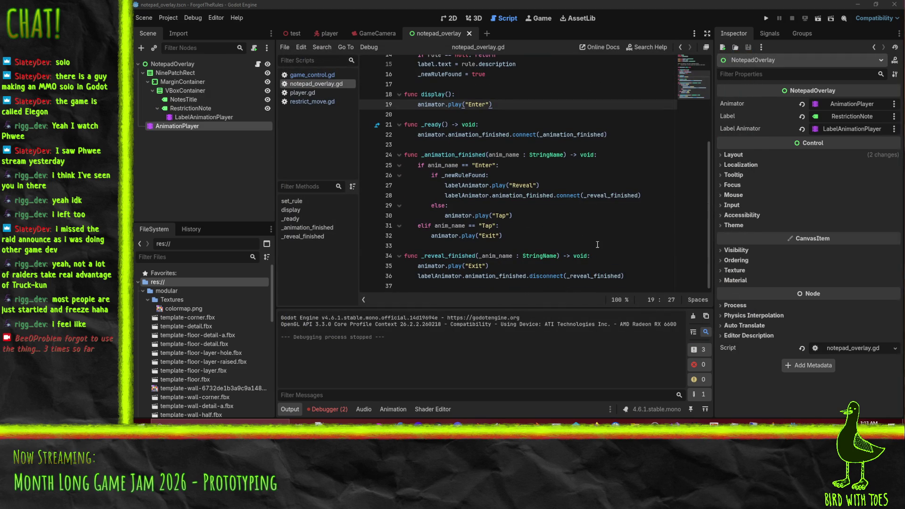
{"action": "left_click", "coordinate": [468, 236]}
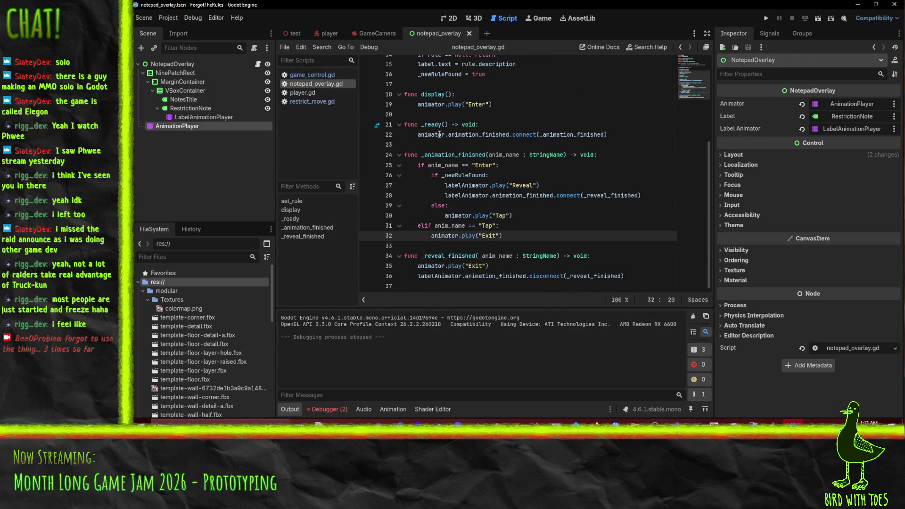
{"action": "double_click", "coordinate": [476, 166]}
{"action": "left_click", "coordinate": [512, 219]}
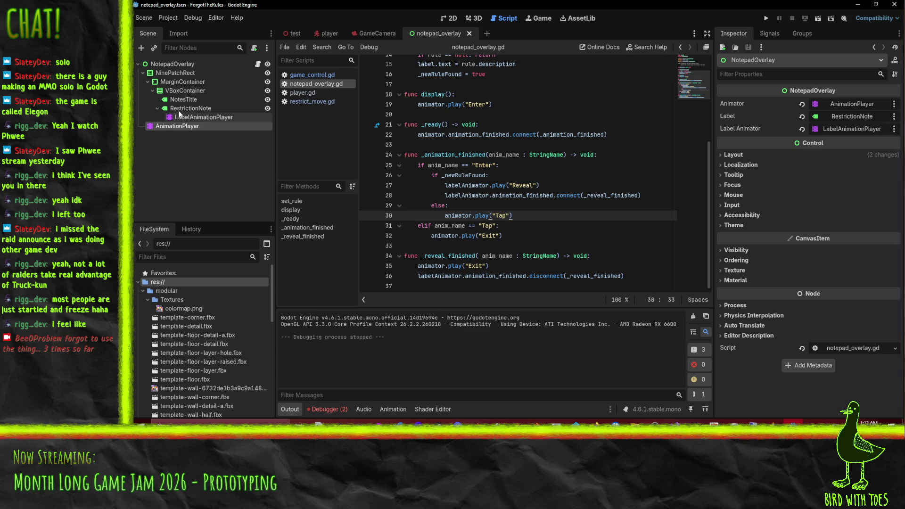
Step: Create an empty 'Tap' animation on the overlay's AnimationPlayer and save notepad_overlay
{"action": "left_click", "coordinate": [200, 126]}
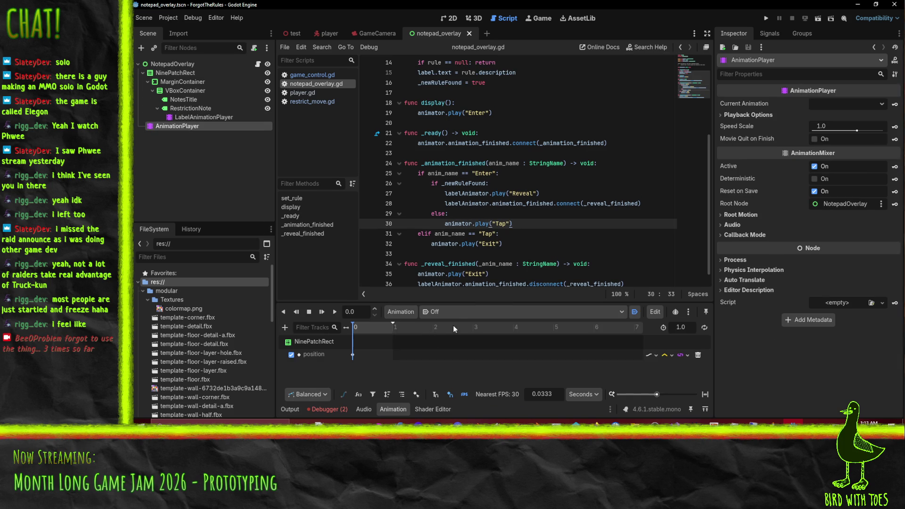
{"action": "left_click", "coordinate": [400, 313]}
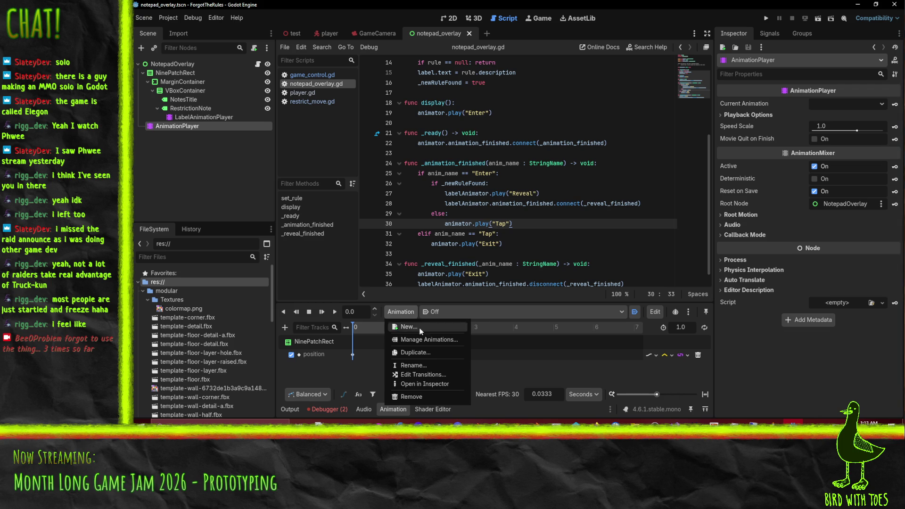
{"action": "left_click", "coordinate": [405, 326]}
{"action": "type", "text": "Tap"}
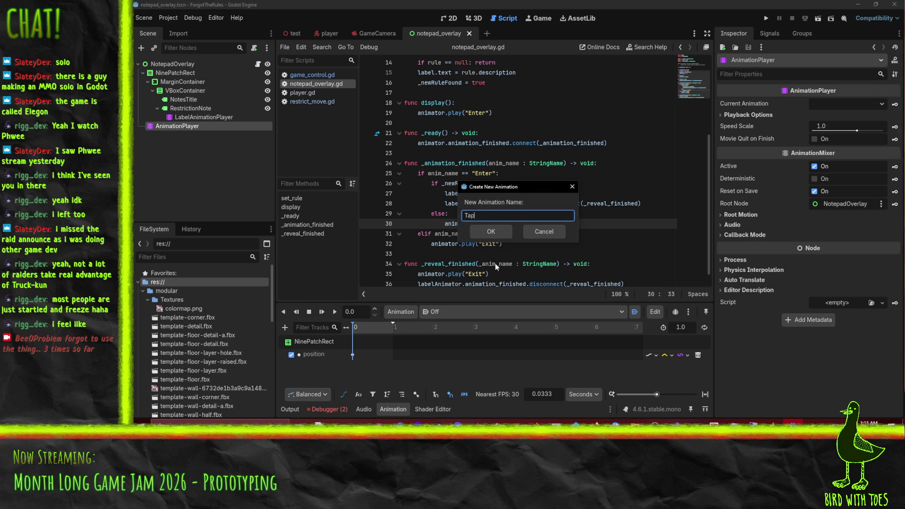
{"action": "left_click", "coordinate": [488, 232]}
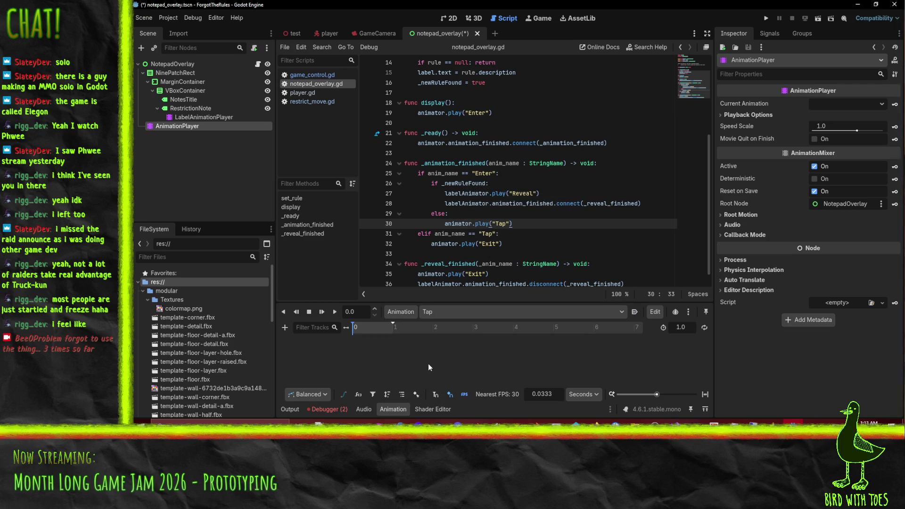
{"action": "key", "text": "ctrl+s"}
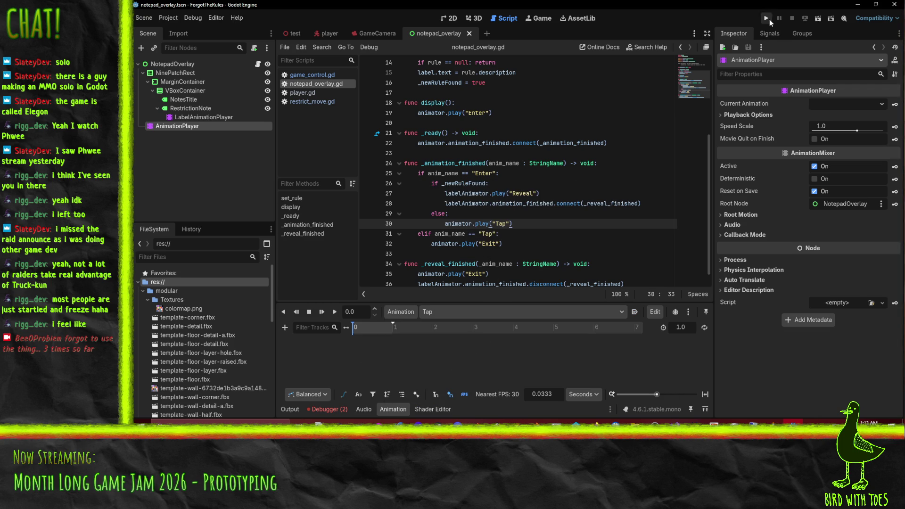
{"action": "left_click", "coordinate": [766, 18]}
{"action": "key", "text": "Tab"}
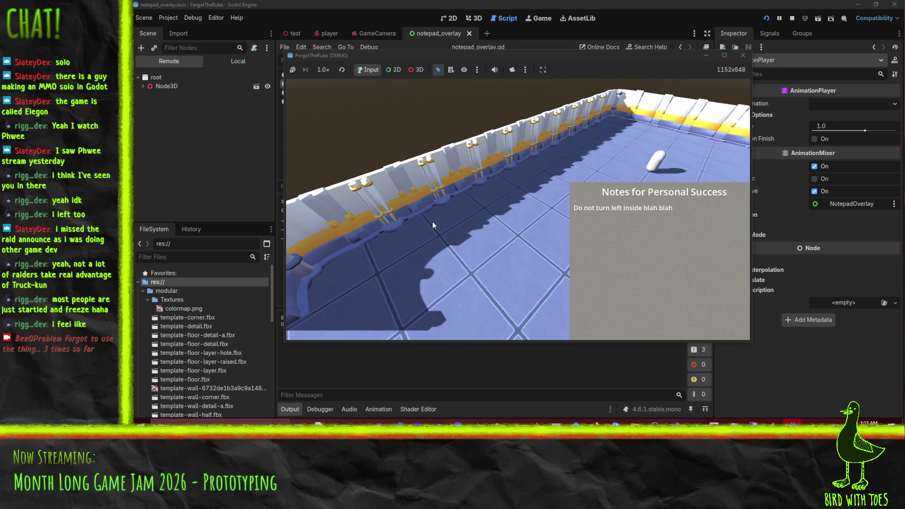
{"action": "key", "text": "Tab"}
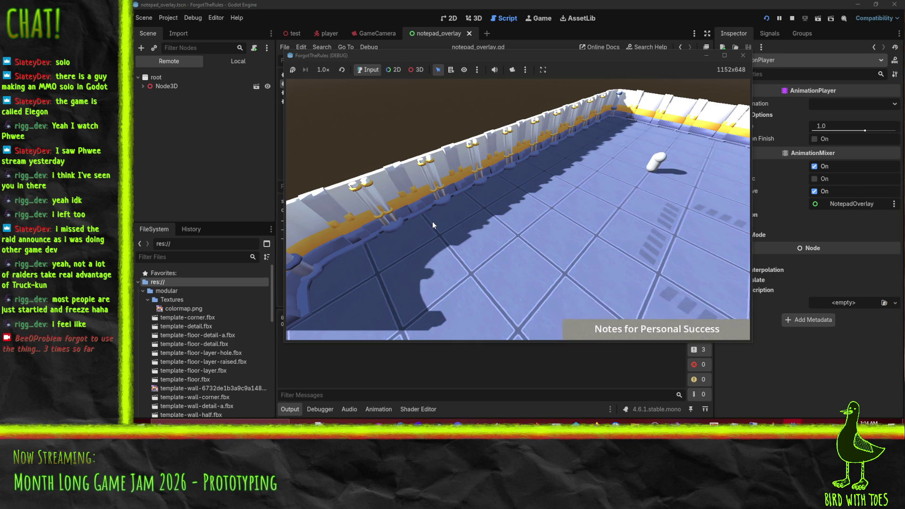
{"action": "key", "text": "s"}
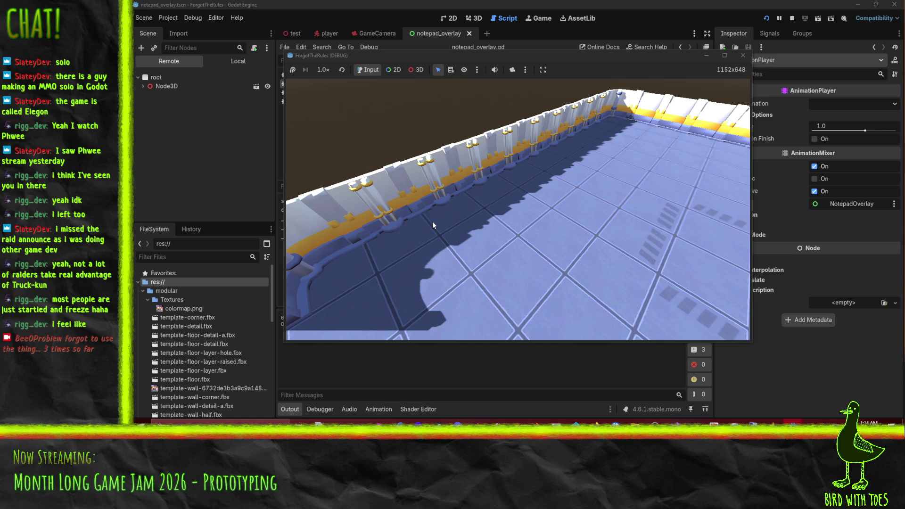
{"action": "key", "text": "Tab"}
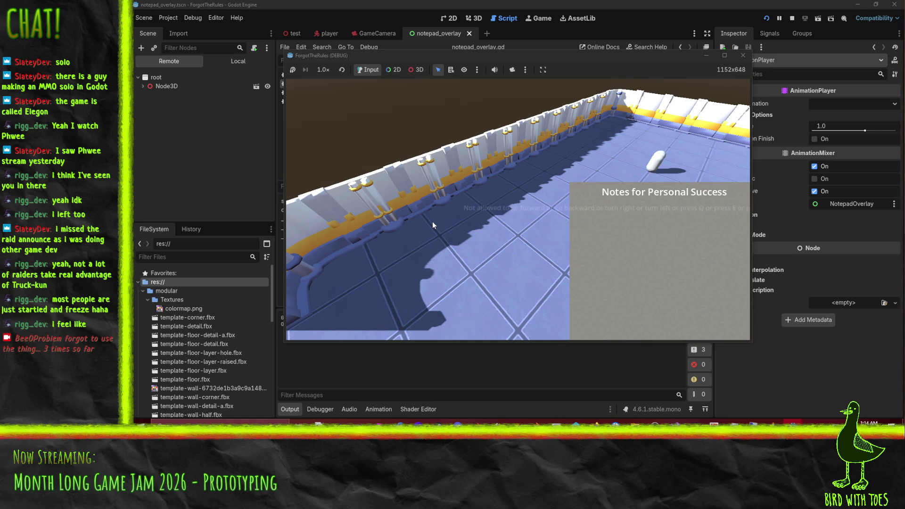
{"action": "key", "text": "Tab"}
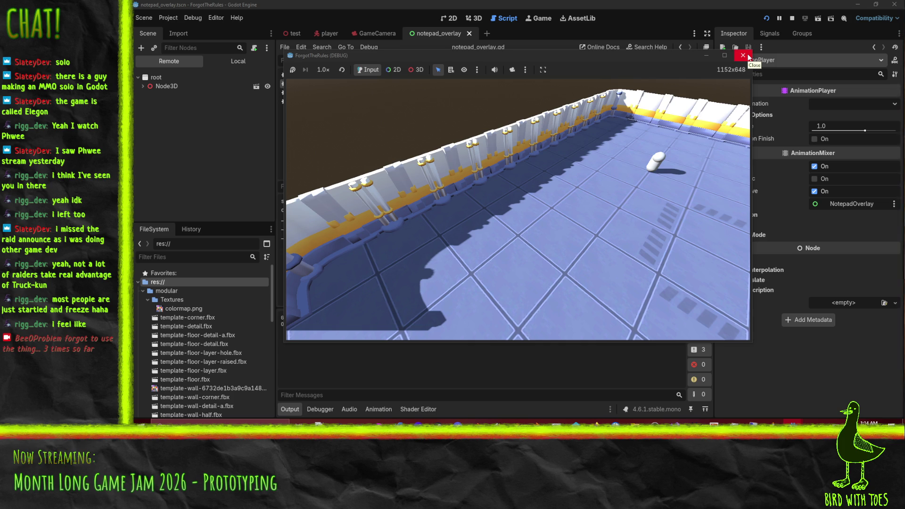
{"action": "left_click", "coordinate": [748, 55]}
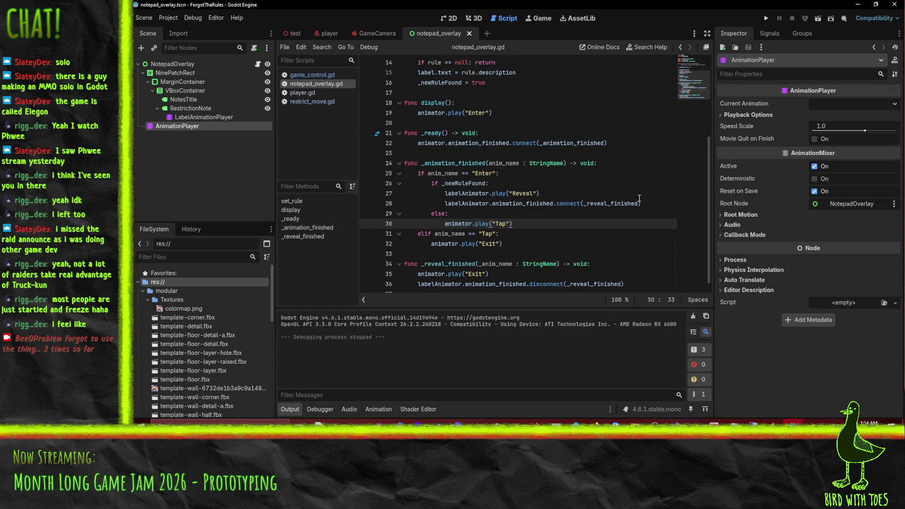
{"action": "scroll", "coordinate": [637, 200], "scroll_direction": "up", "scroll_amount": 5}
{"action": "scroll", "coordinate": [516, 181], "scroll_direction": "down", "scroll_amount": 5}
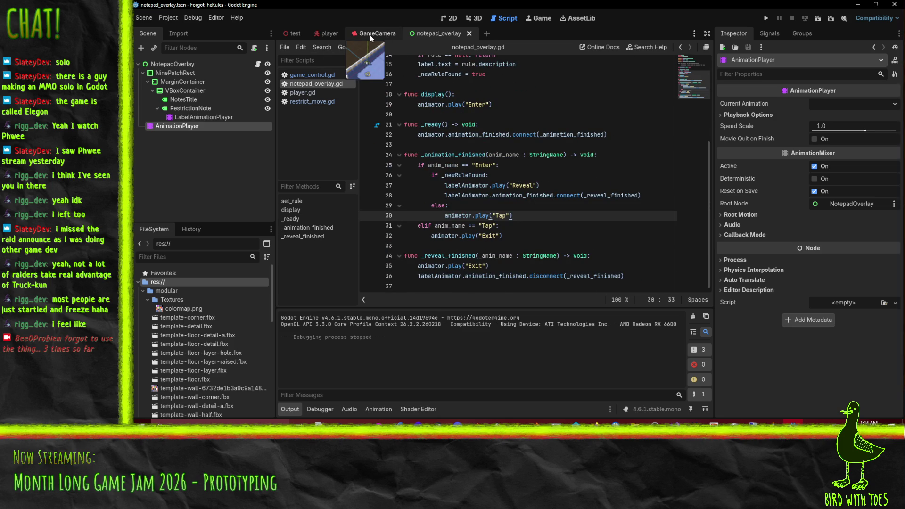
{"action": "left_click", "coordinate": [295, 33]}
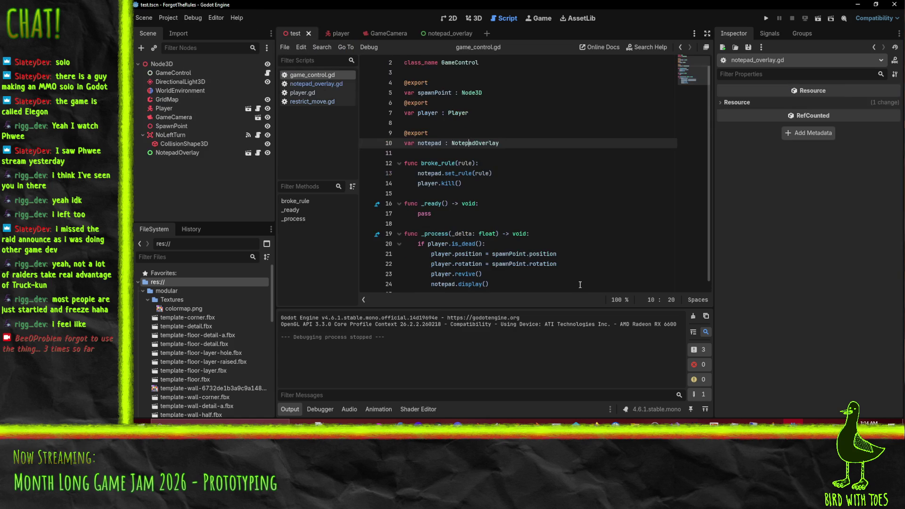
{"action": "left_click", "coordinate": [383, 35]}
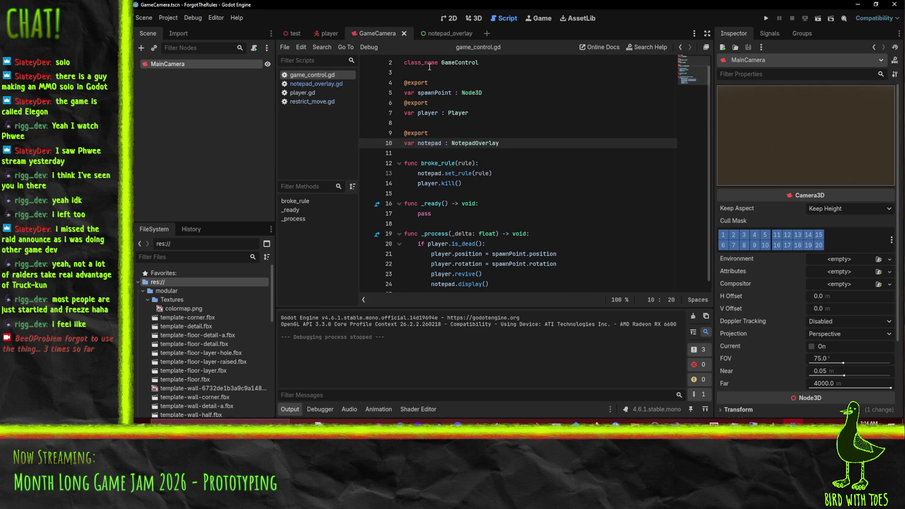
{"action": "left_click", "coordinate": [440, 33]}
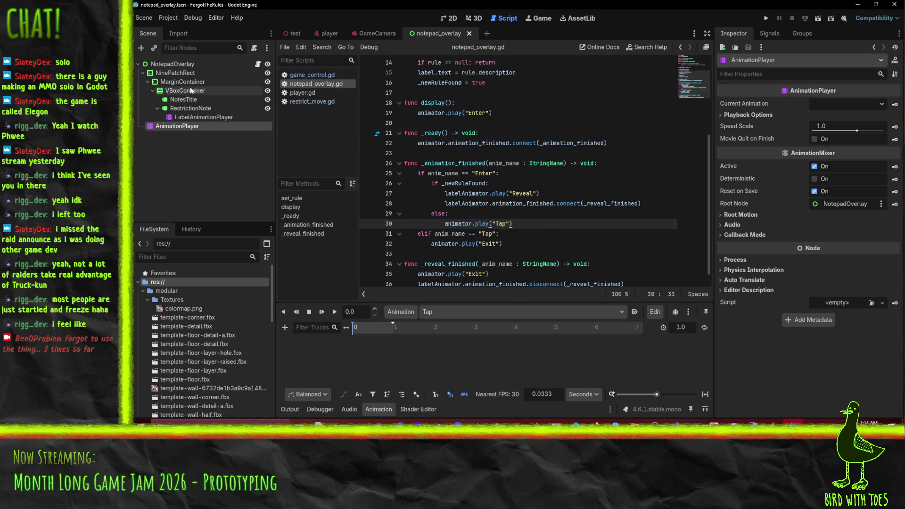
{"action": "left_click", "coordinate": [200, 108]}
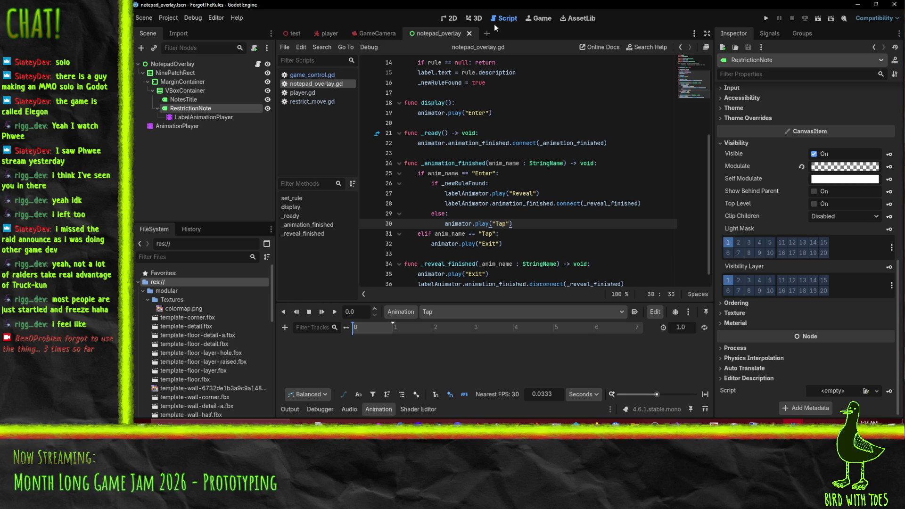
Step: In the 2D view, extend the RestrictionNote label text with a note about it wrapping
{"action": "left_click", "coordinate": [450, 18]}
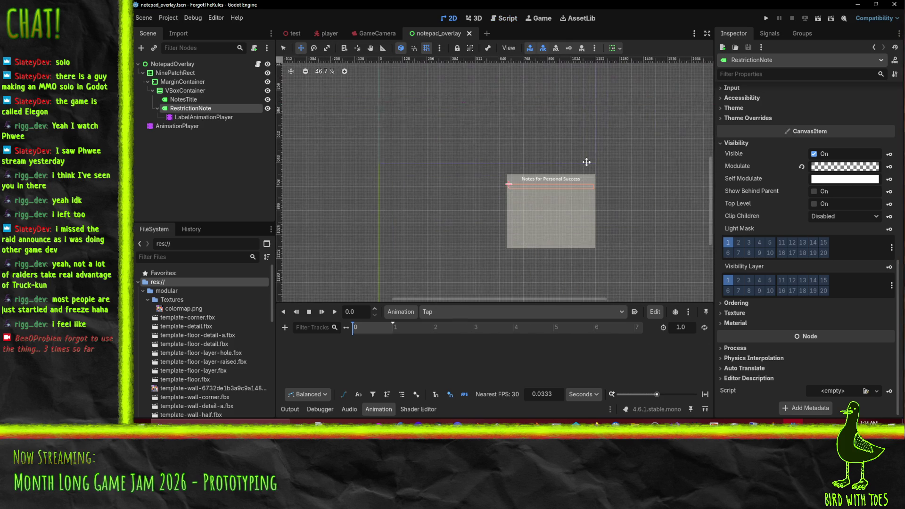
{"action": "scroll", "coordinate": [798, 103], "scroll_direction": "up", "scroll_amount": 3}
{"action": "scroll", "coordinate": [798, 103], "scroll_direction": "up", "scroll_amount": 5}
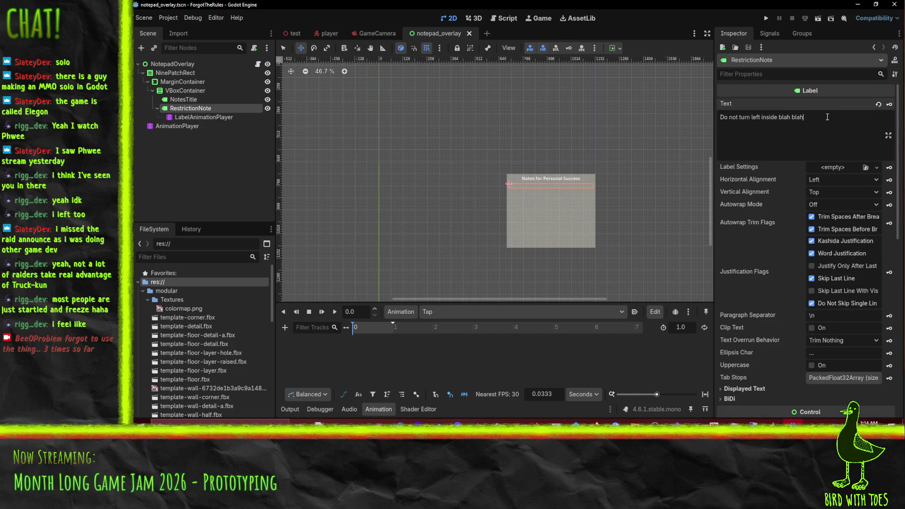
{"action": "type", "text": " this is really long to"}
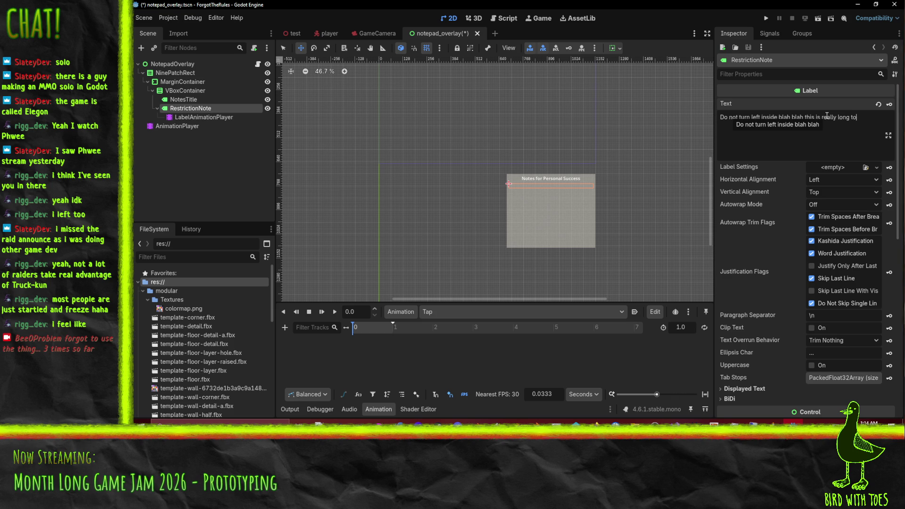
{"action": "type", "text": "e sure that is't"}
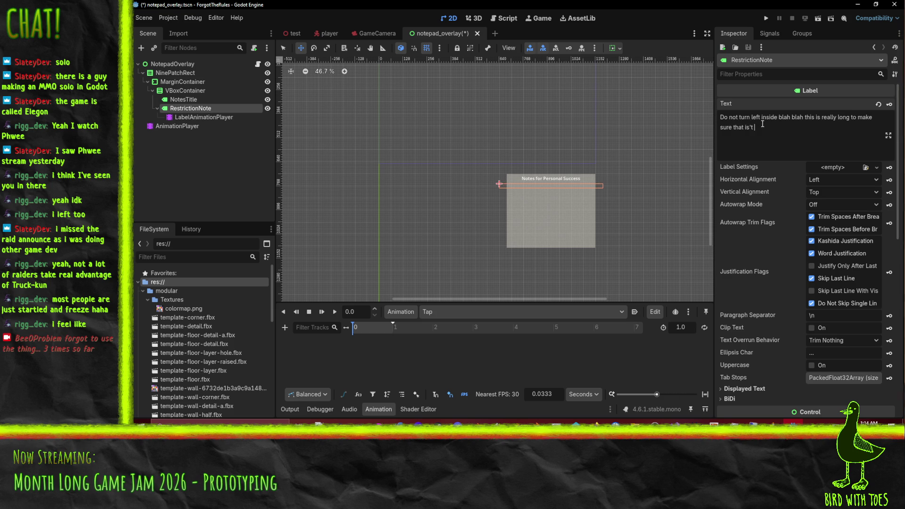
{"action": "key", "text": "BackSpace"}
{"action": "key", "text": "BackSpace"}
{"action": "type", "text": "wraps"}
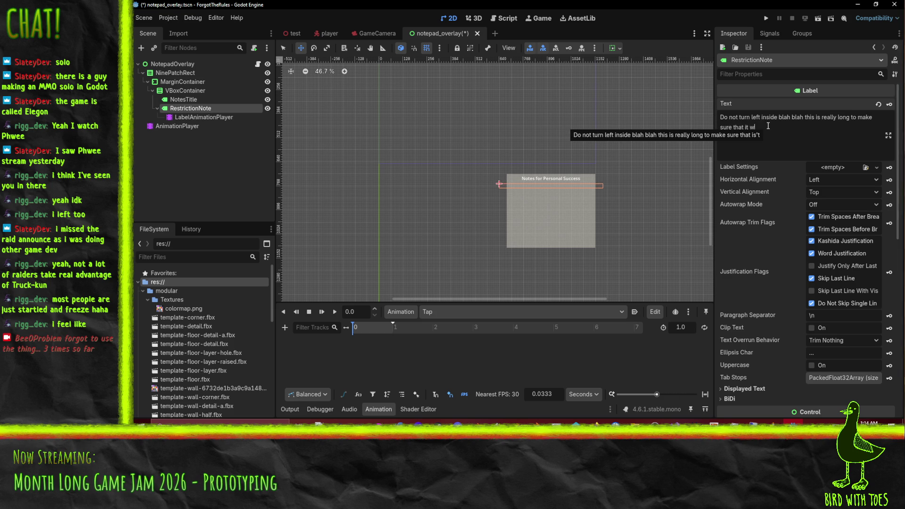
Step: Set the RestrictionNote label's Autowrap Mode to Word, leaving trim-spaces unchanged
{"action": "scroll", "coordinate": [550, 214], "scroll_direction": "up", "scroll_amount": 3}
{"action": "scroll", "coordinate": [550, 214], "scroll_direction": "up", "scroll_amount": 3}
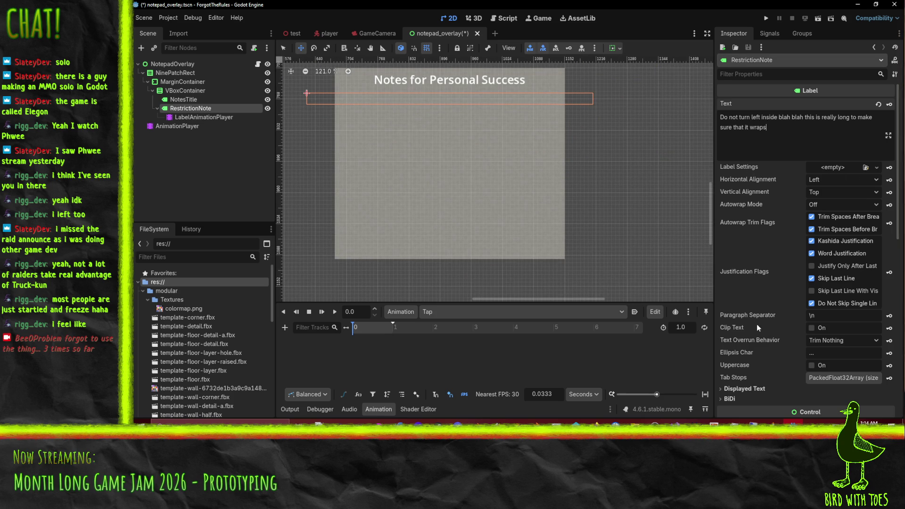
{"action": "scroll", "coordinate": [757, 324], "scroll_direction": "down", "scroll_amount": 2}
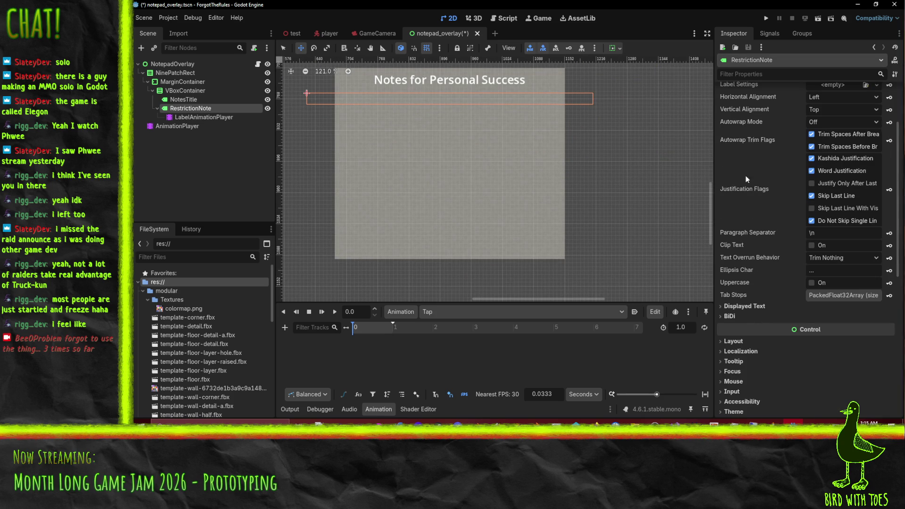
{"action": "scroll", "coordinate": [749, 227], "scroll_direction": "up", "scroll_amount": 2}
{"action": "scroll", "coordinate": [749, 227], "scroll_direction": "up", "scroll_amount": 2}
{"action": "left_click", "coordinate": [850, 227]}
{"action": "left_click", "coordinate": [850, 227]}
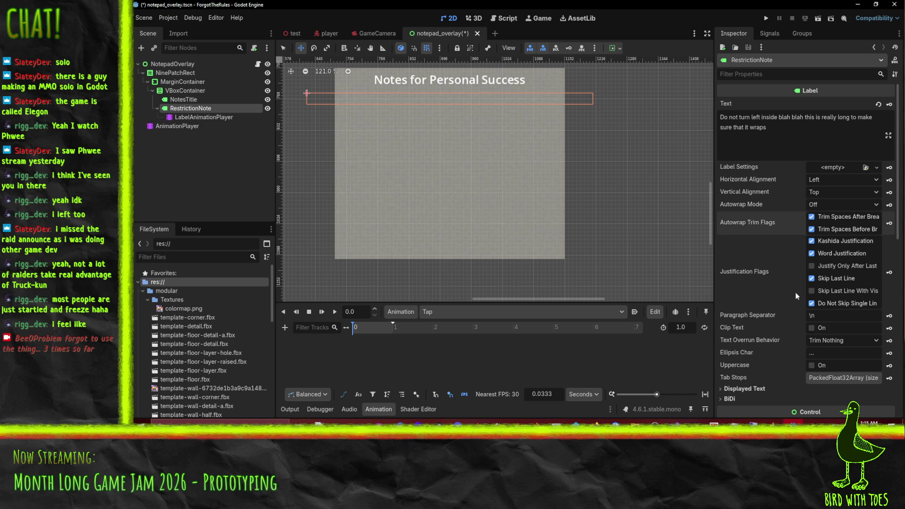
{"action": "left_click", "coordinate": [844, 205]}
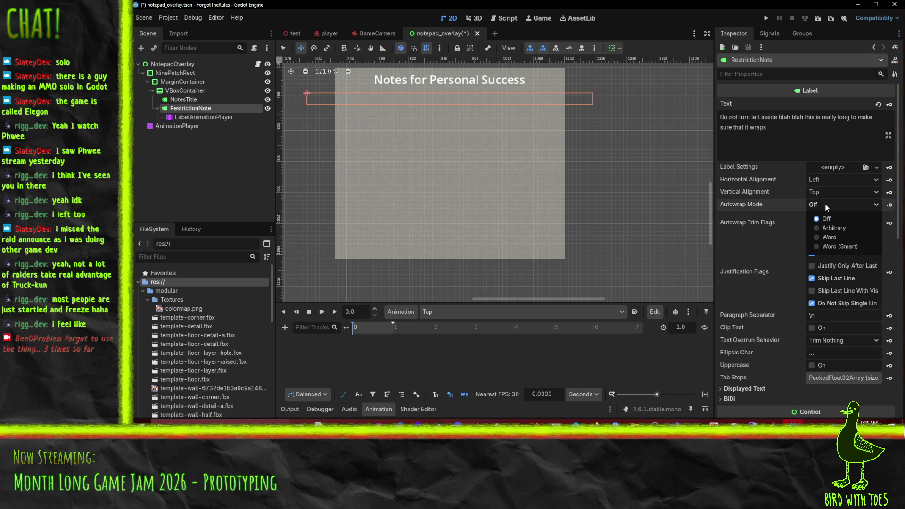
{"action": "left_click", "coordinate": [838, 239]}
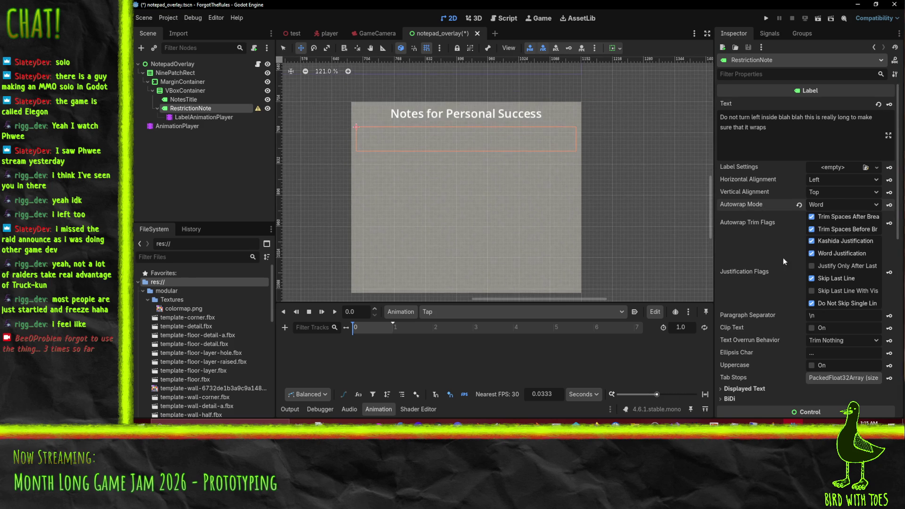
Step: Check the animation list without changes and save the notepad_overlay scene
{"action": "scroll", "coordinate": [802, 264], "scroll_direction": "down", "scroll_amount": 10}
{"action": "scroll", "coordinate": [812, 267], "scroll_direction": "down", "scroll_amount": 3}
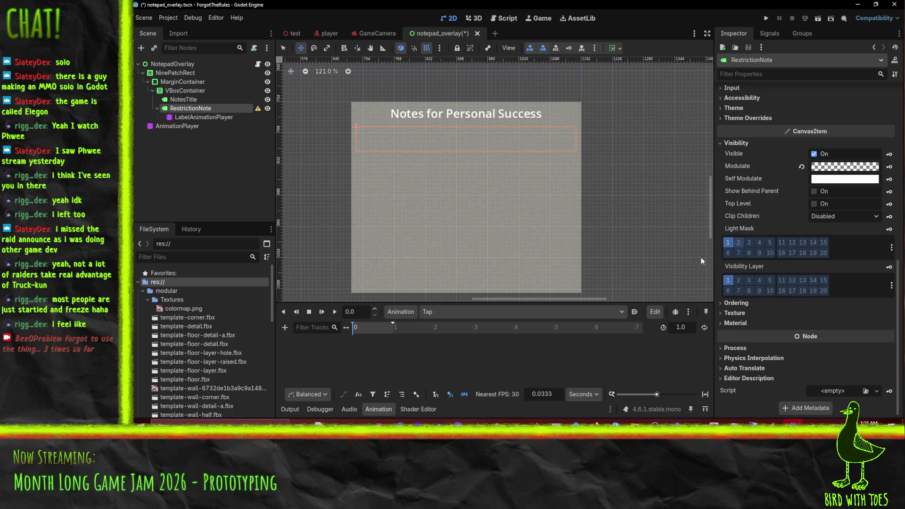
{"action": "left_click", "coordinate": [465, 314]}
{"action": "left_click", "coordinate": [465, 313]}
{"action": "key", "text": "ctrl+s"}
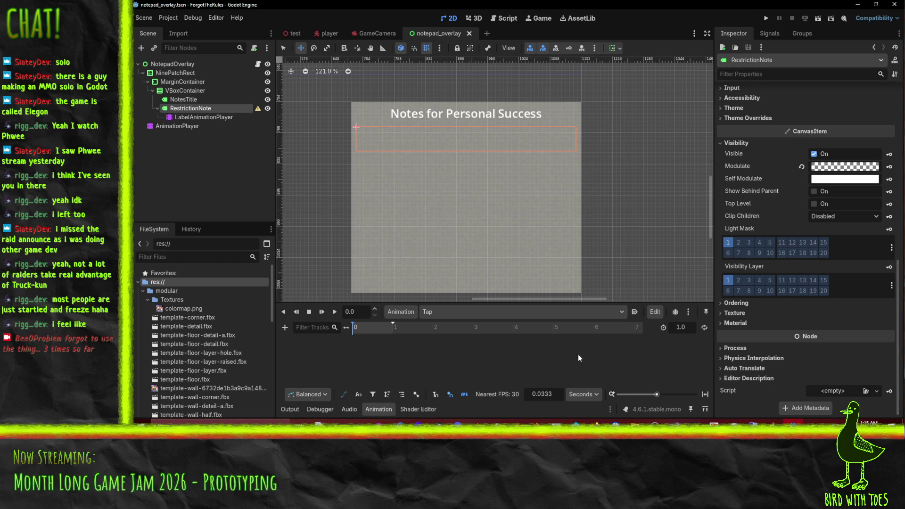
Step: Create a 'Hidden' animation on LabelAnimationPlayer set to autoplay on load
{"action": "left_click", "coordinate": [203, 117]}
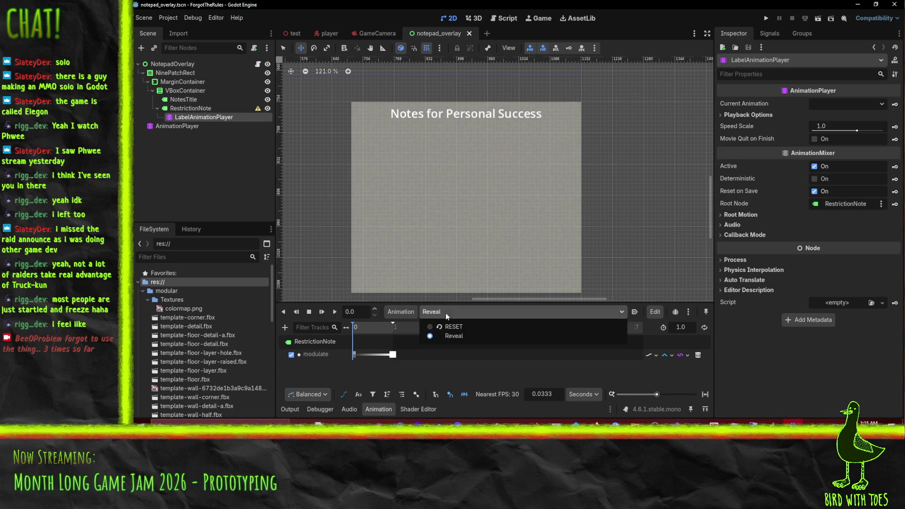
{"action": "left_click", "coordinate": [398, 314]}
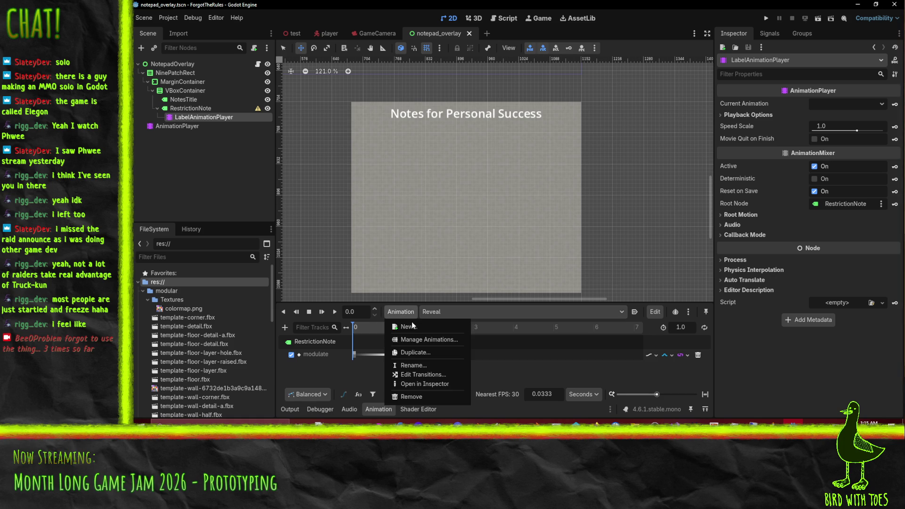
{"action": "left_click", "coordinate": [416, 329]}
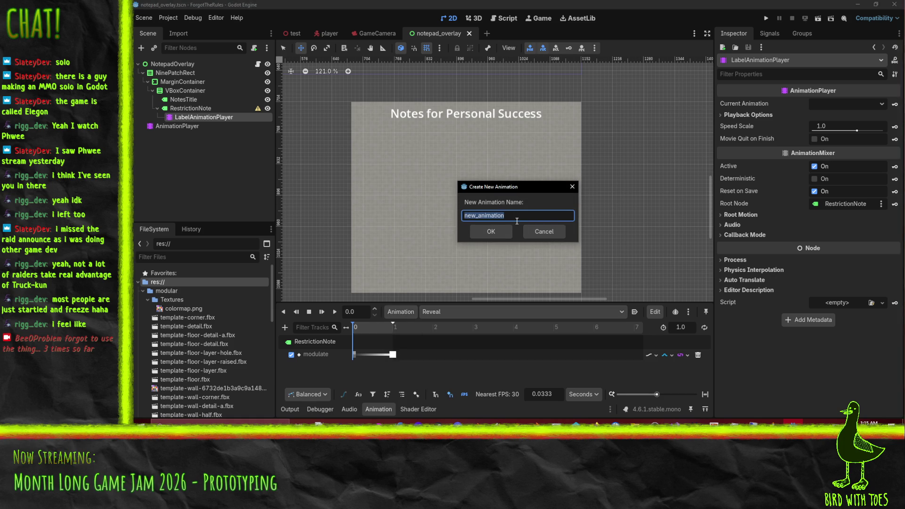
{"action": "type", "text": "Hidden"}
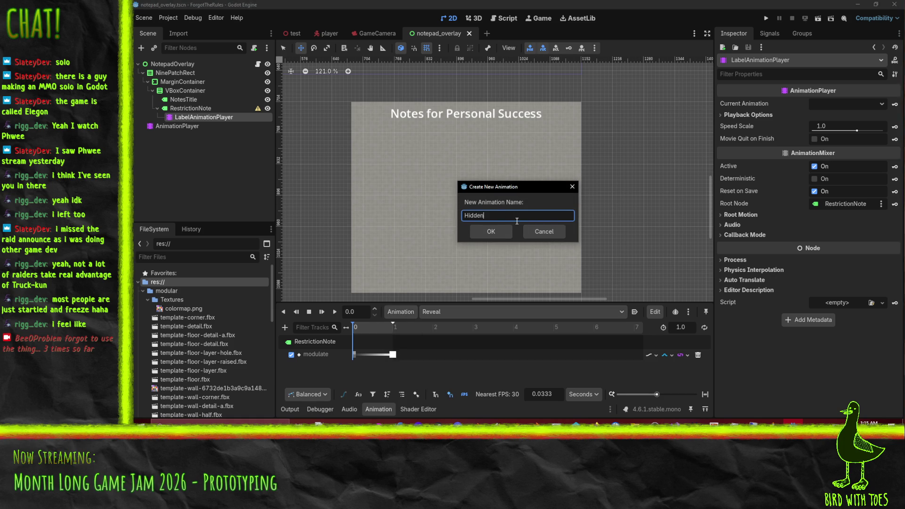
{"action": "key", "text": "Return"}
{"action": "left_click", "coordinate": [636, 312]}
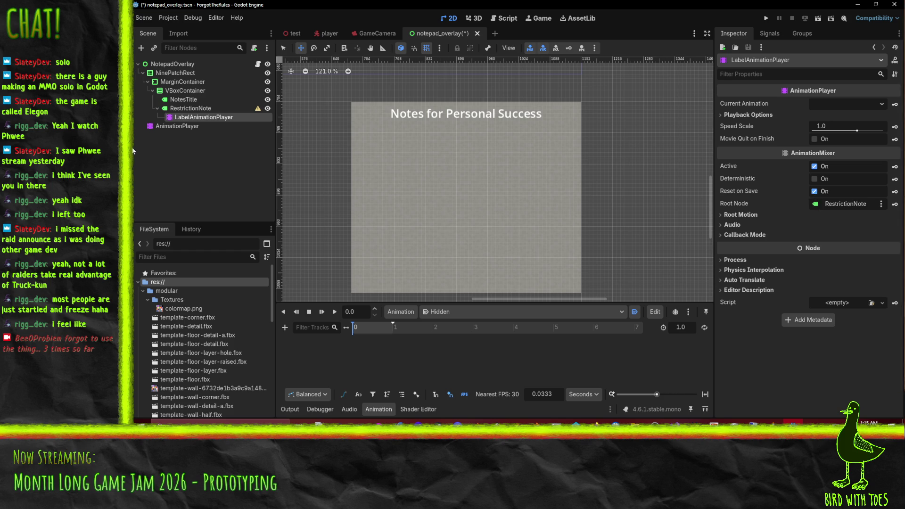
Step: Key RestrictionNote's transparent Modulate into Hidden, save the scene, and run the project
{"action": "left_click", "coordinate": [191, 108]}
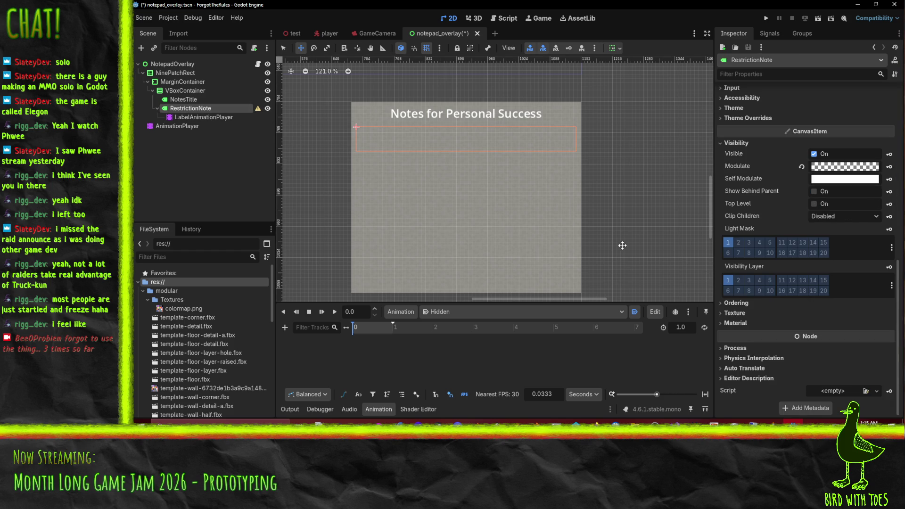
{"action": "left_click", "coordinate": [889, 167]}
{"action": "left_click", "coordinate": [491, 241]}
{"action": "key", "text": "ctrl+s"}
{"action": "key", "text": "F5"}
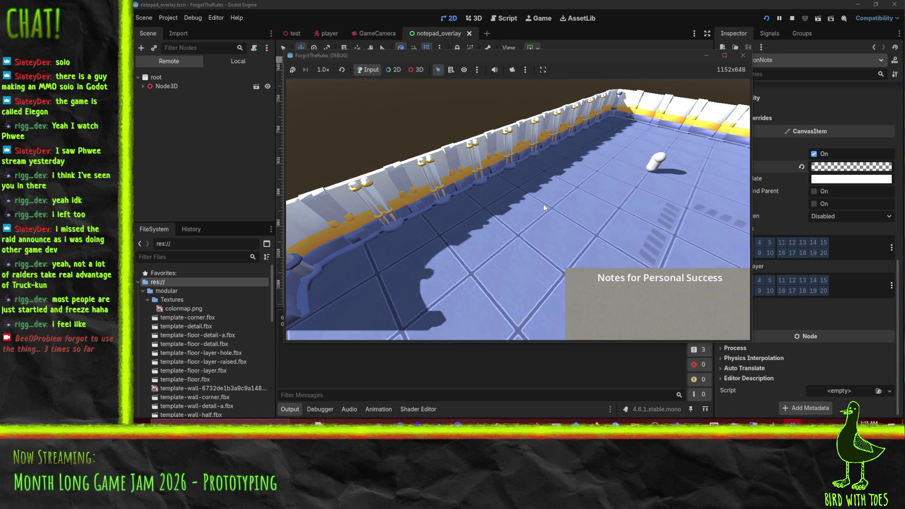
Step: Walk the player down and back with S and W, then stop the game
{"action": "key", "text": "s"}
{"action": "key", "text": "s"}
{"action": "key", "text": "w"}
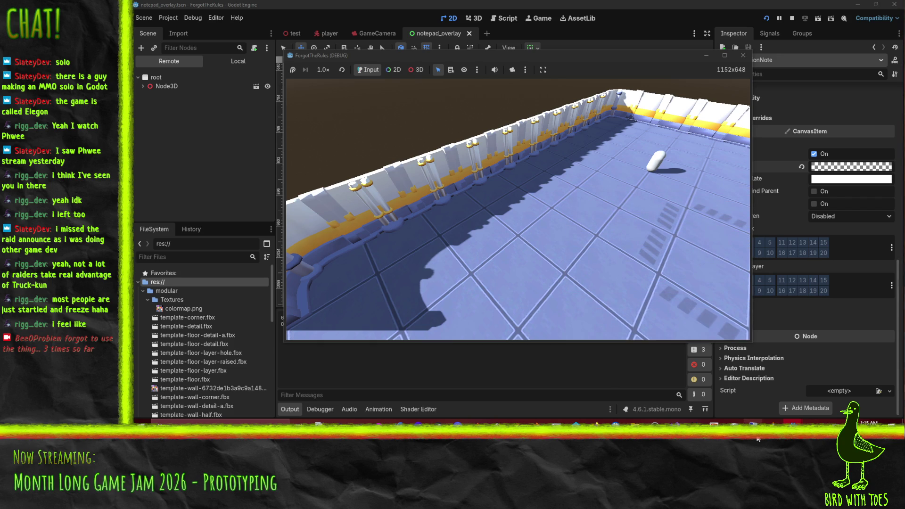
{"action": "left_click", "coordinate": [793, 18]}
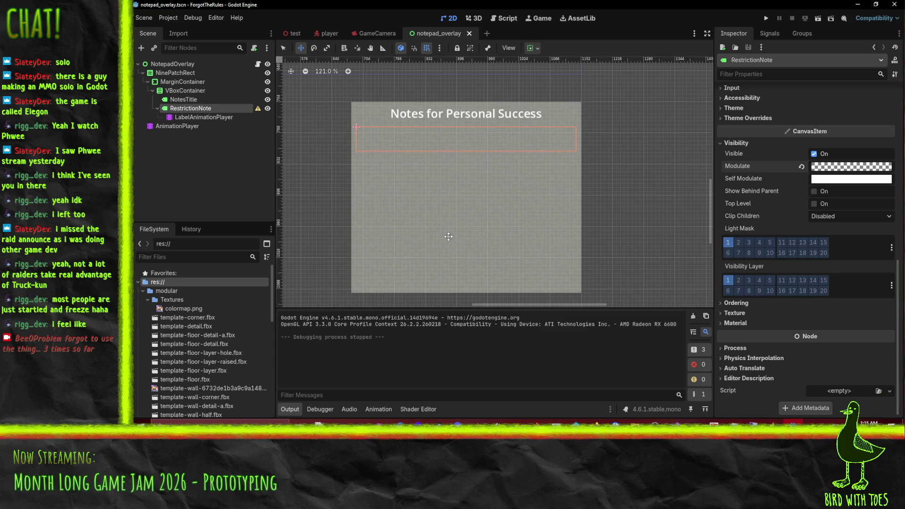
Step: Switch to the Script workspace and scroll through notepad_overlay.gd
{"action": "left_click", "coordinate": [505, 18]}
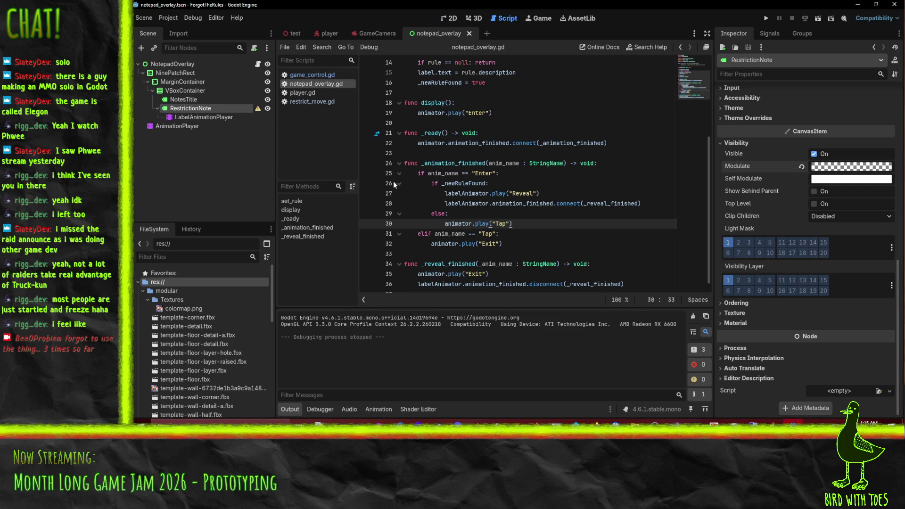
{"action": "scroll", "coordinate": [517, 179], "scroll_direction": "up", "scroll_amount": 5}
{"action": "scroll", "coordinate": [529, 164], "scroll_direction": "down", "scroll_amount": 5}
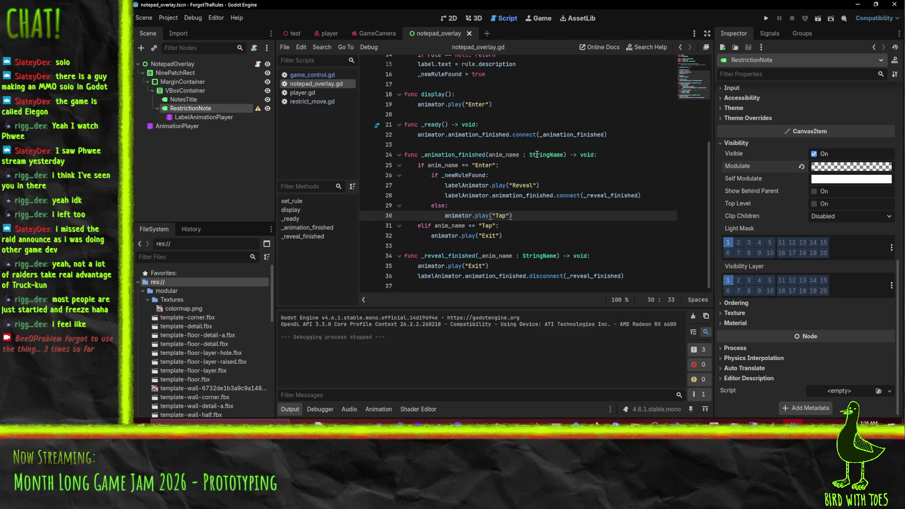
{"action": "scroll", "coordinate": [589, 162], "scroll_direction": "up", "scroll_amount": 4}
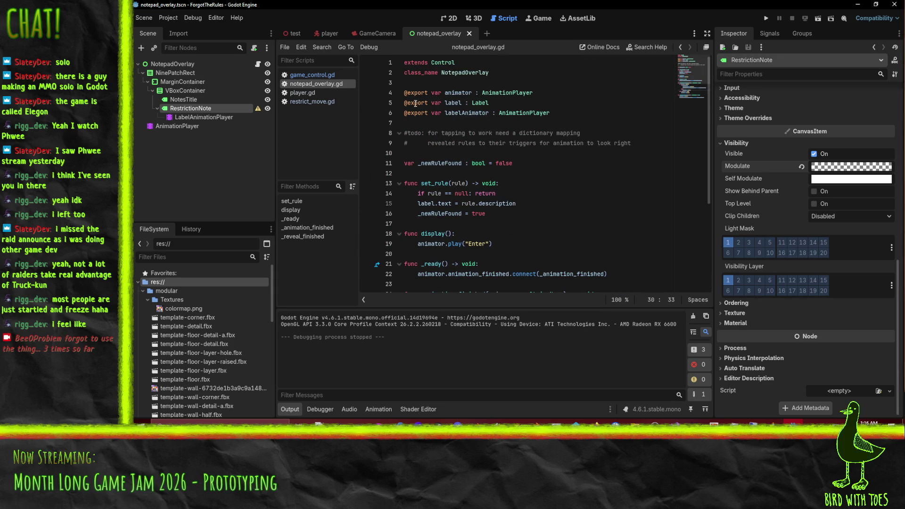
Step: In restrict_move.gd, wrap the restrictions & (1 << i) test on line 37 in parentheses
{"action": "left_click", "coordinate": [306, 102]}
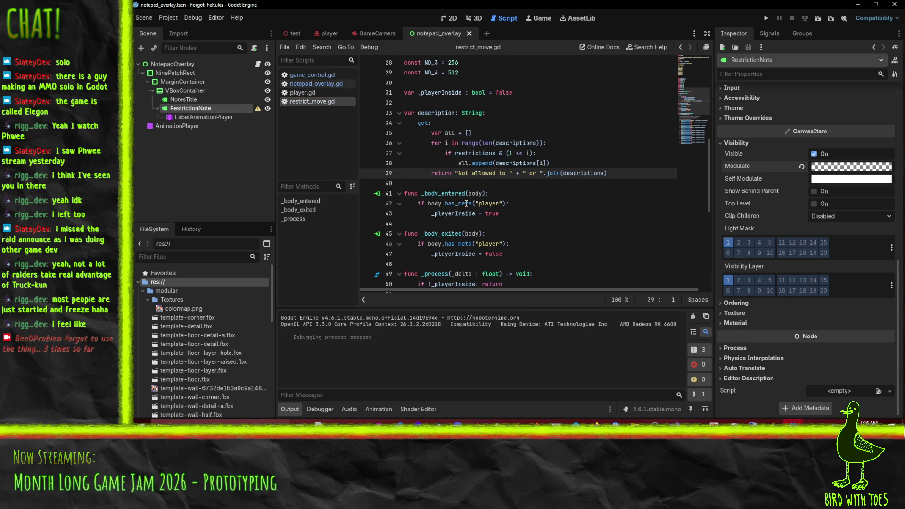
{"action": "scroll", "coordinate": [412, 178], "scroll_direction": "up", "scroll_amount": 1}
{"action": "left_click", "coordinate": [493, 184]}
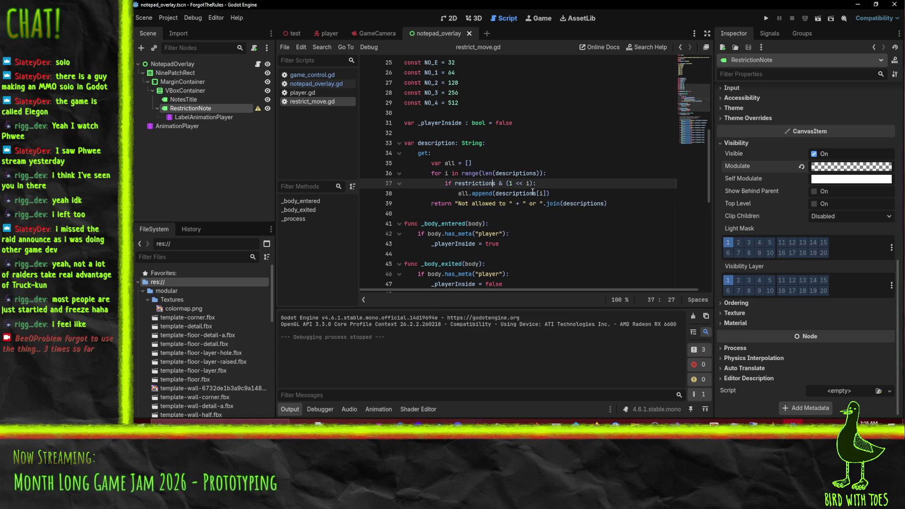
{"action": "double_click", "coordinate": [459, 184]}
{"action": "key", "text": "Right"}
{"action": "type", "text": "("}
{"action": "type", "text": ")"}
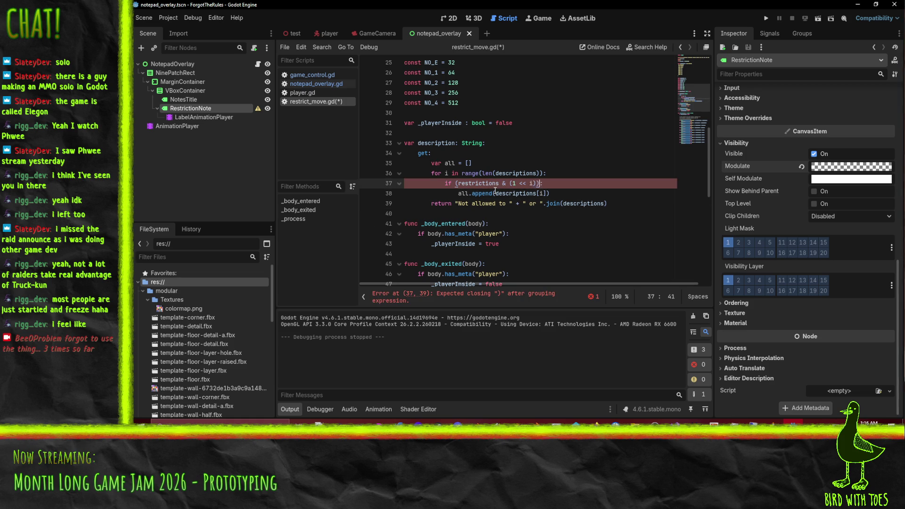
Step: Add print(1 << i) above the condition inside the loop, save, and run the project
{"action": "scroll", "coordinate": [590, 167], "scroll_direction": "down", "scroll_amount": 4}
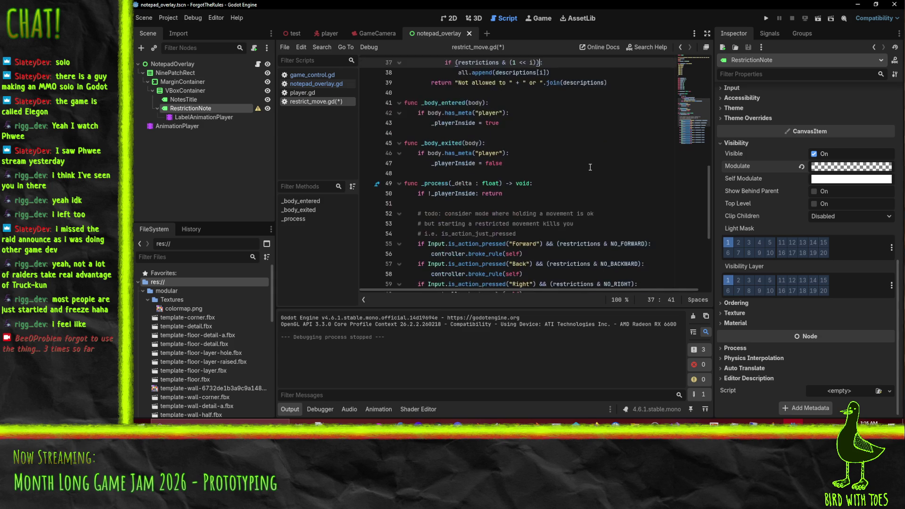
{"action": "scroll", "coordinate": [590, 167], "scroll_direction": "up", "scroll_amount": 1}
{"action": "scroll", "coordinate": [590, 167], "scroll_direction": "up", "scroll_amount": 1}
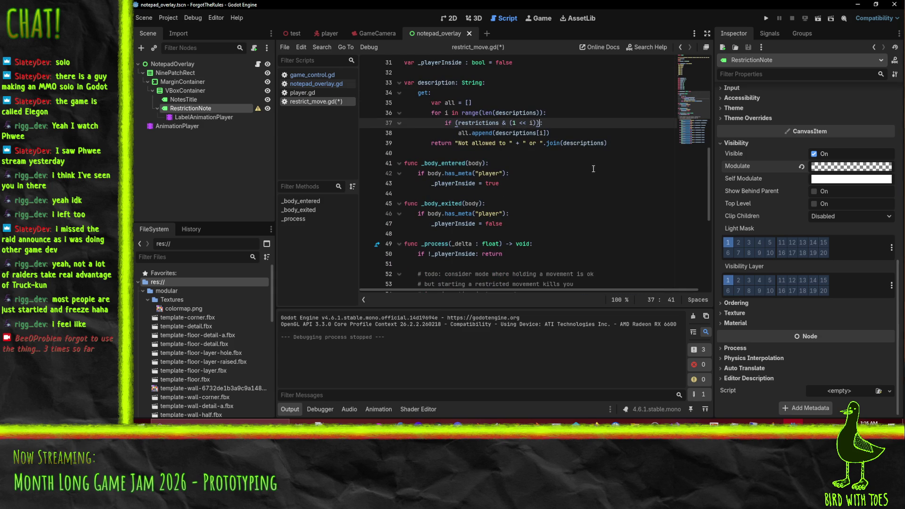
{"action": "left_click", "coordinate": [569, 114]}
{"action": "key", "text": "Return"}
{"action": "type", "text": "G"}
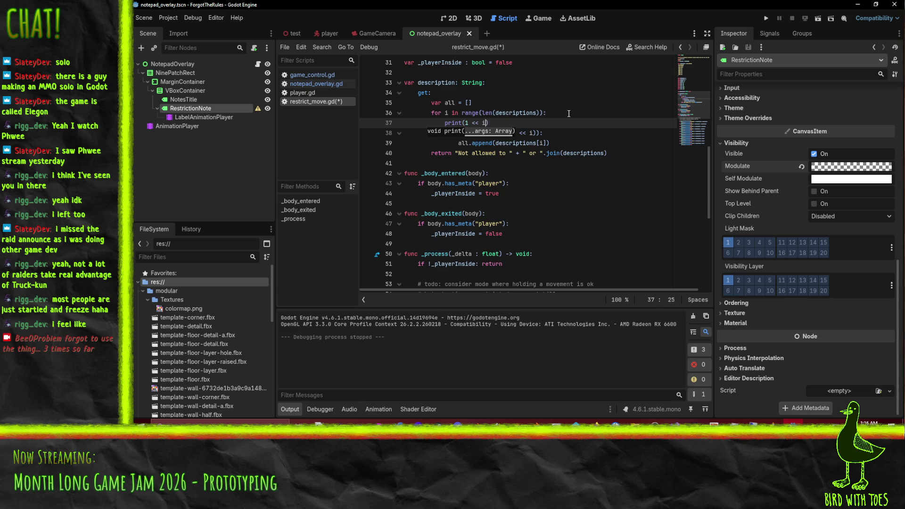
{"action": "key", "text": "Down"}
{"action": "key", "text": "Down"}
{"action": "key", "text": "Up"}
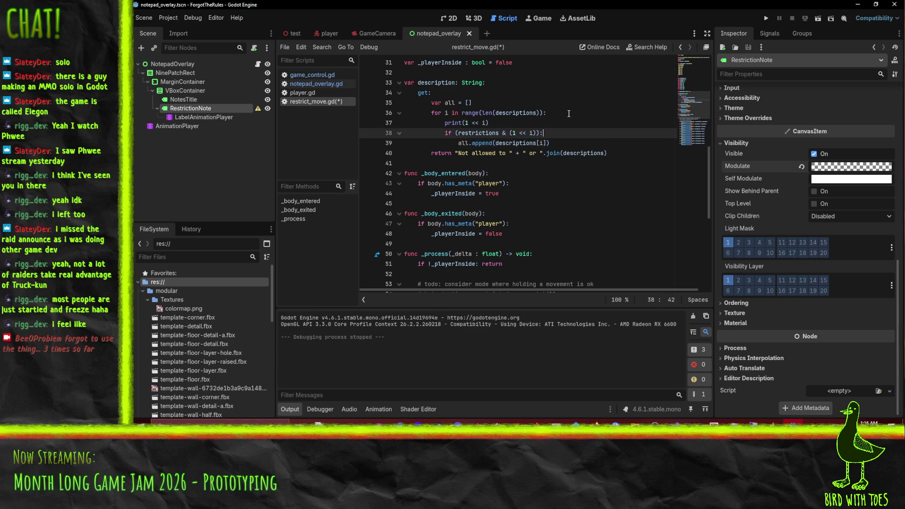
{"action": "key", "text": "ctrl+s"}
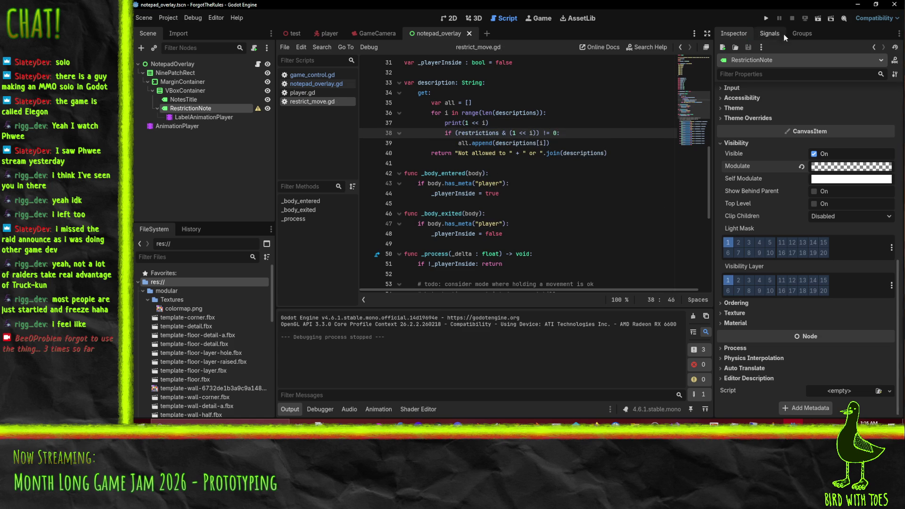
{"action": "left_click", "coordinate": [767, 19]}
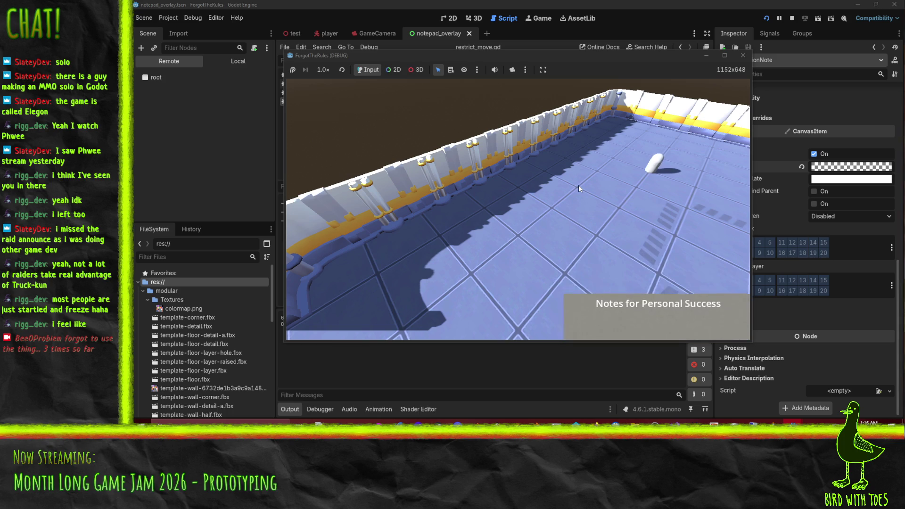
Step: Walk the player with S, then scroll the Output panel to see bit values 1 through 512
{"action": "key", "text": "s"}
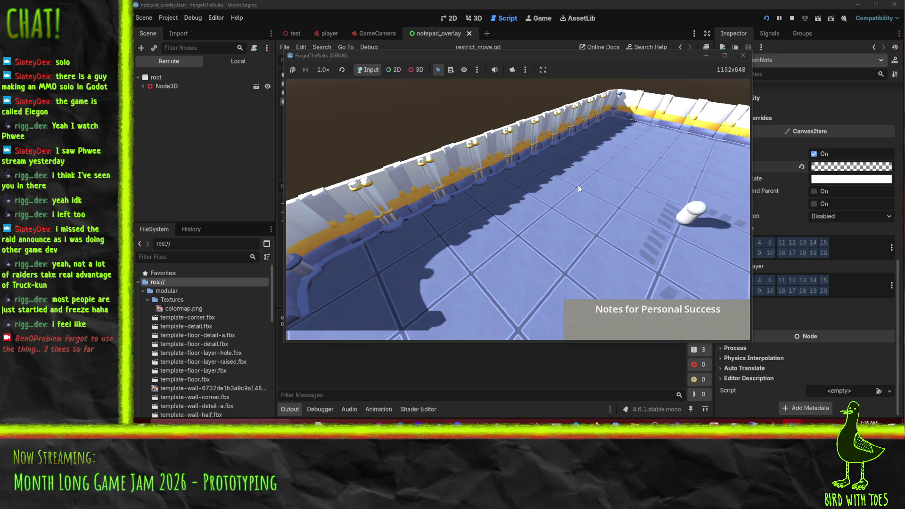
{"action": "key", "text": "s"}
{"action": "key", "text": "s"}
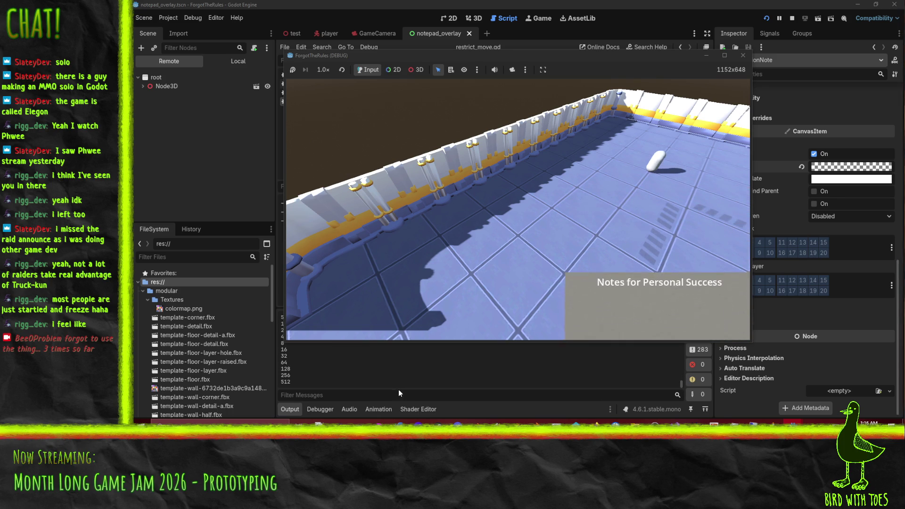
{"action": "left_click", "coordinate": [385, 369]}
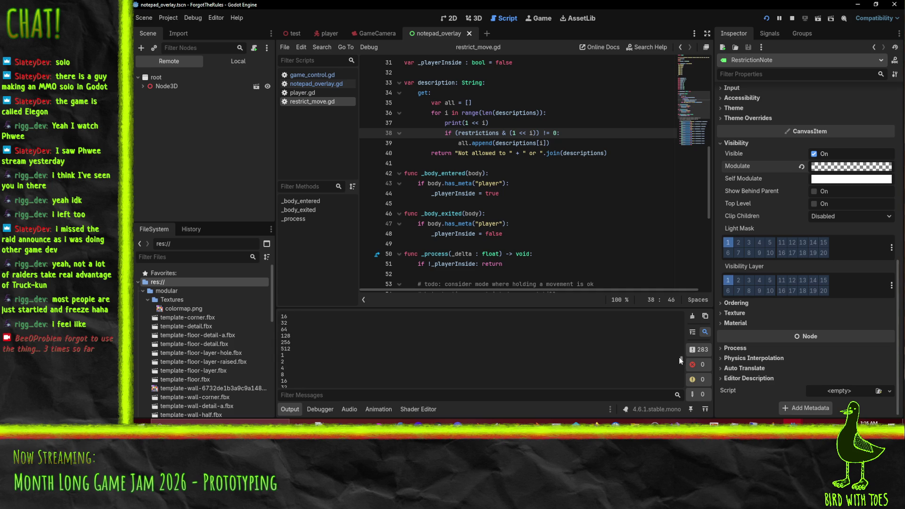
{"action": "left_click_drag", "start_coordinate": [681, 359], "coordinate": [686, 310]}
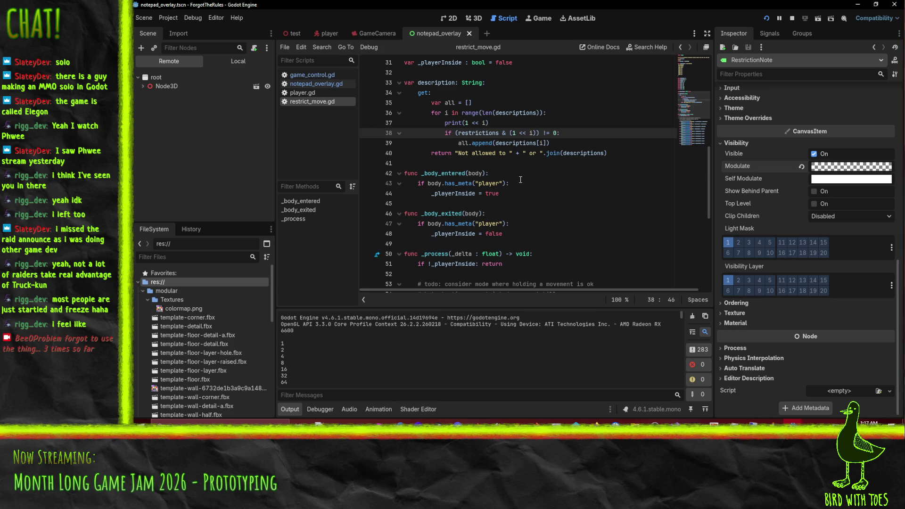
Step: Insert a new declaration line under the loop header in restrict_move.gd
{"action": "mouse_move", "coordinate": [462, 146]}
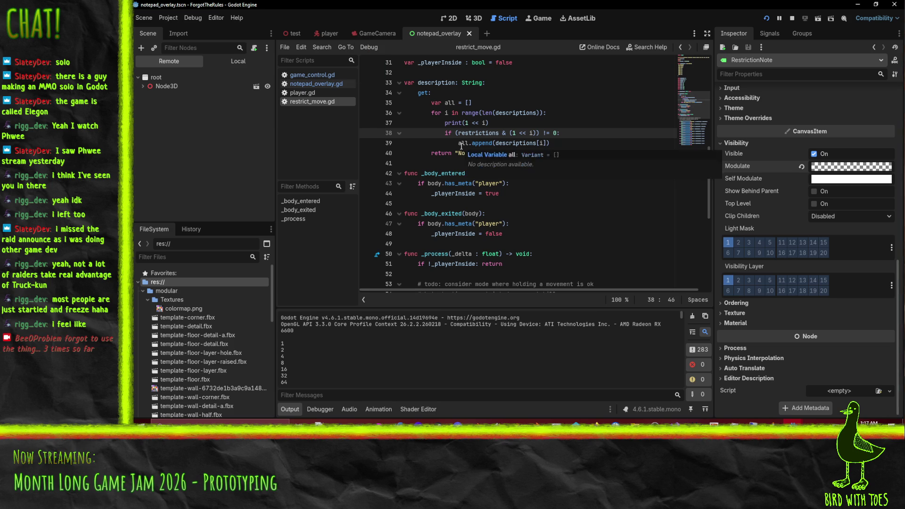
{"action": "double_click", "coordinate": [478, 133]}
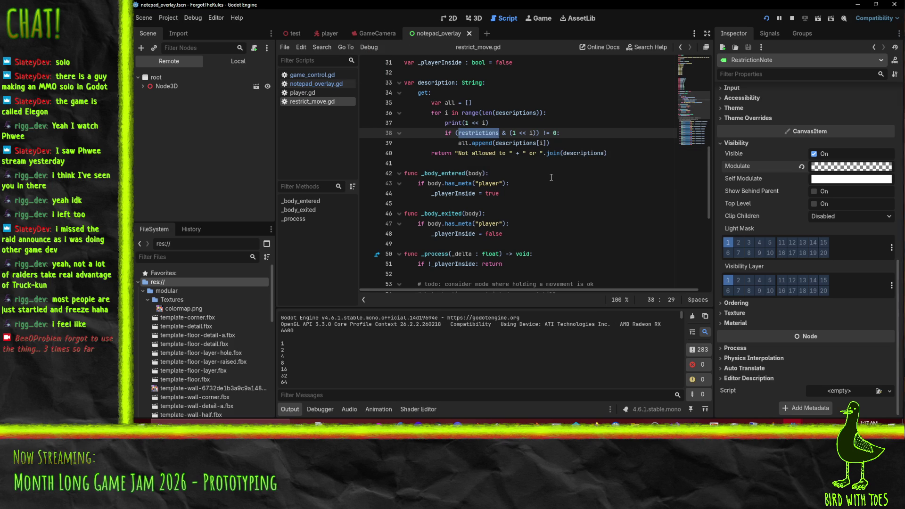
{"action": "scroll", "coordinate": [551, 177], "scroll_direction": "up", "scroll_amount": 10}
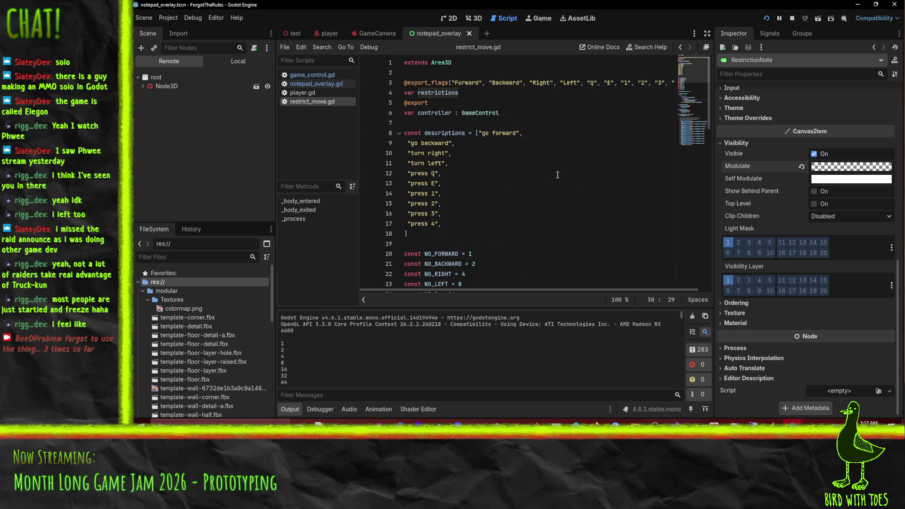
{"action": "scroll", "coordinate": [557, 175], "scroll_direction": "down", "scroll_amount": 17}
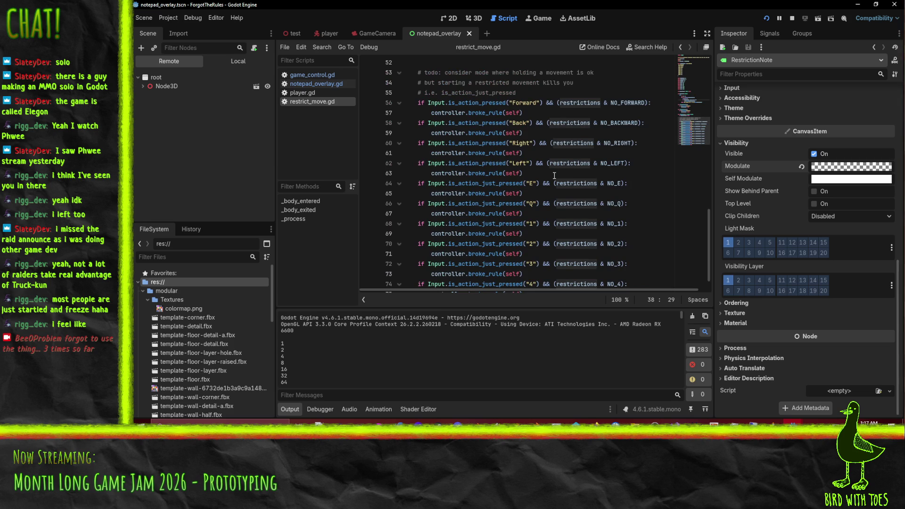
{"action": "scroll", "coordinate": [555, 175], "scroll_direction": "up", "scroll_amount": 12}
{"action": "scroll", "coordinate": [556, 178], "scroll_direction": "down", "scroll_amount": 3}
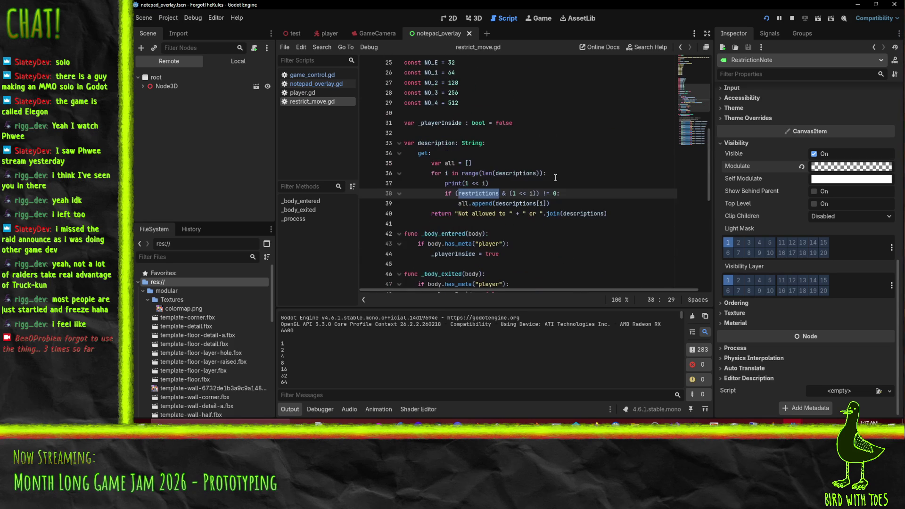
{"action": "left_click", "coordinate": [485, 183]}
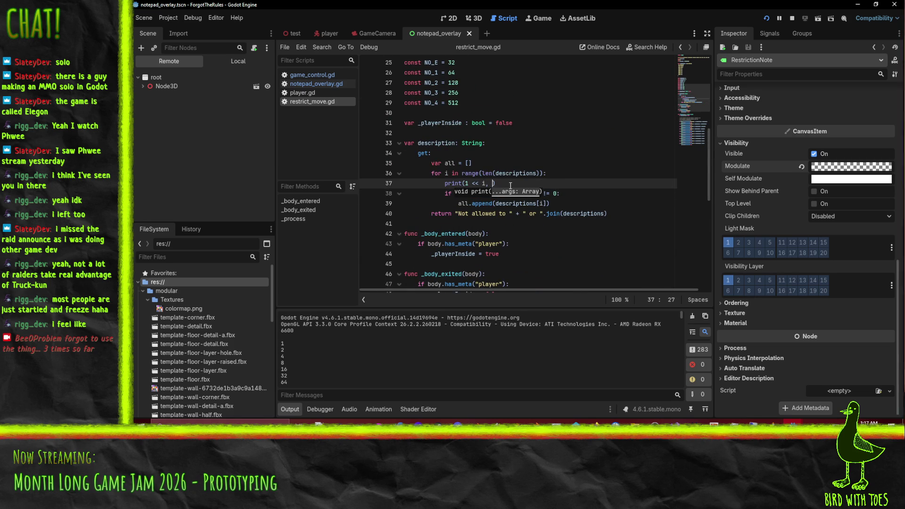
{"action": "key", "text": "Up"}
{"action": "key", "text": "End"}
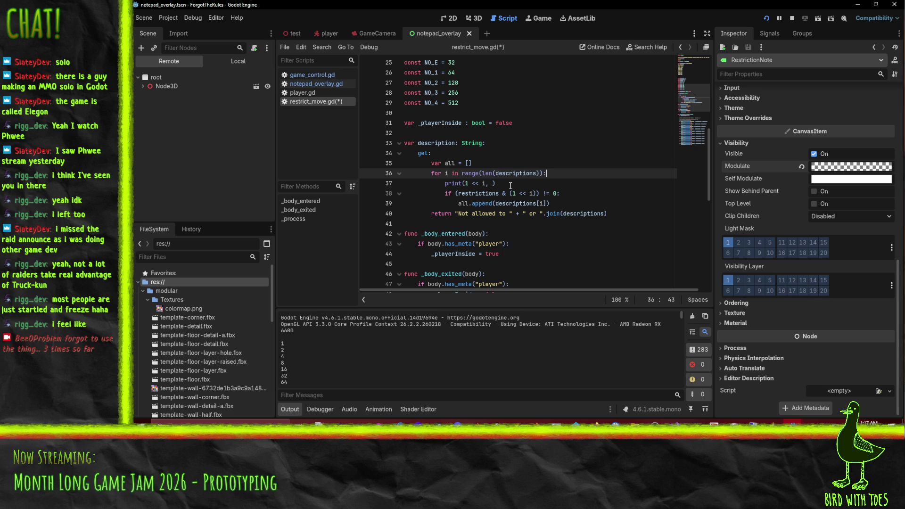
{"action": "key", "text": "Return"}
{"action": "type", "text": "let x"}
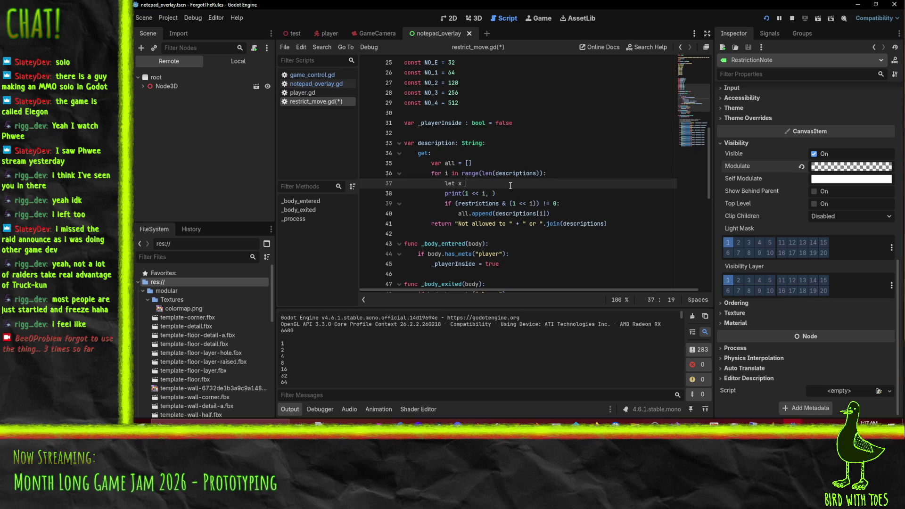
Step: Assign 1 << i to the new variable and print x instead of the shift expression
{"action": "key", "text": "Down"}
{"action": "key", "text": "Left"}
{"action": "key", "text": "Left"}
{"action": "key", "text": "shift+Right"}
{"action": "key", "text": "shift+Right"}
{"action": "key", "text": "shift+Right"}
{"action": "key", "text": "ctrl+c"}
{"action": "key", "text": "Up"}
{"action": "key", "text": "End"}
{"action": "key", "text": "ctrl+v"}
{"action": "key", "text": "Down"}
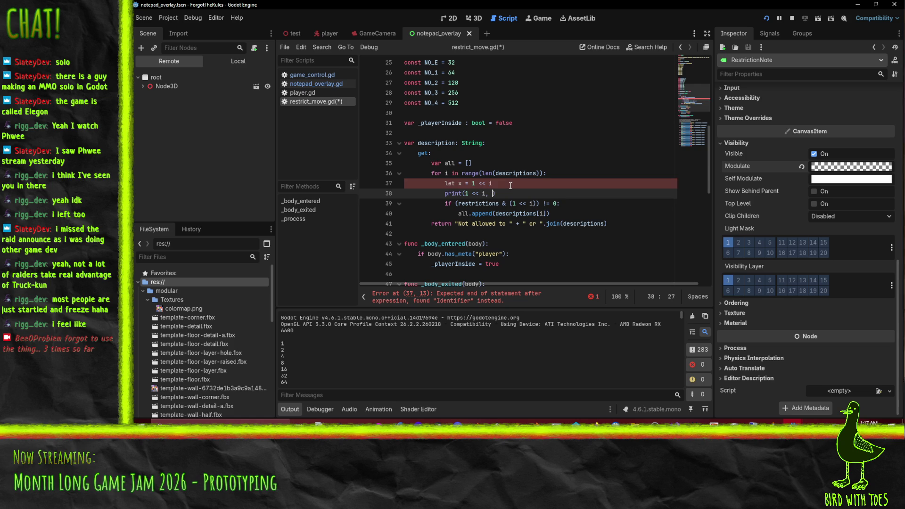
{"action": "key", "text": "shift+Left"}
{"action": "key", "text": "shift+Left"}
{"action": "key", "text": "shift+Left"}
{"action": "type", "text": "x"}
Step: Change the if test to (restrictions & x) == x
{"action": "left_click", "coordinate": [516, 183]}
{"action": "left_click_drag", "start_coordinate": [509, 203], "coordinate": [537, 204]}
{"action": "type", "text": "x"}
{"action": "left_click", "coordinate": [527, 203]}
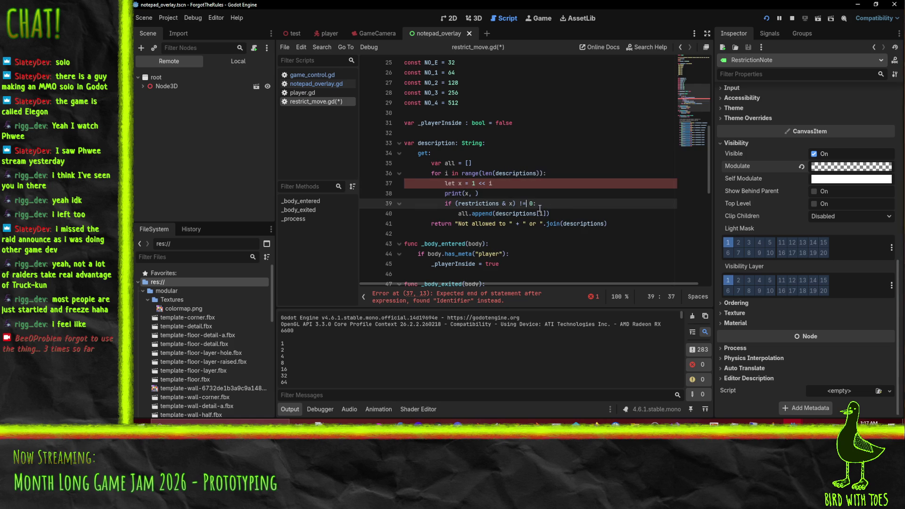
{"action": "key", "text": "Delete"}
{"action": "key", "text": "Delete"}
{"action": "key", "text": "Delete"}
{"action": "type", "text": "== x"}
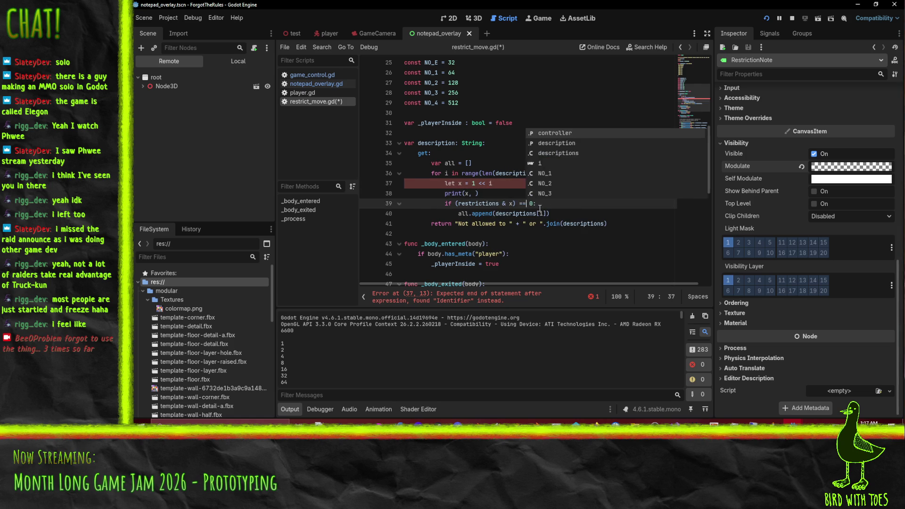
Step: Add restrictions to the print call, declare the variable with var x, and save
{"action": "left_click", "coordinate": [477, 193]}
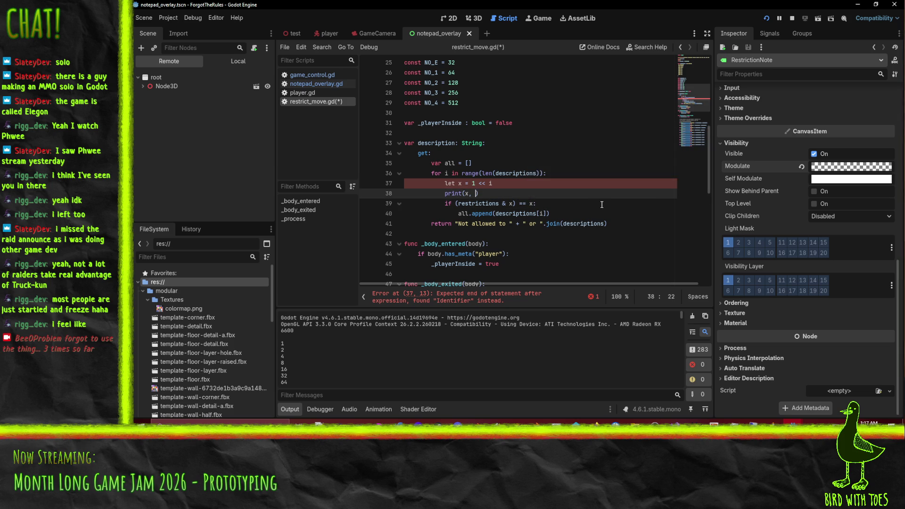
{"action": "type", "text": "restructions"}
{"action": "key", "text": "Left"}
{"action": "key", "text": "Left"}
{"action": "key", "text": "Left"}
{"action": "key", "text": "BackSpace"}
{"action": "type", "text": "i"}
{"action": "key", "text": "Return"}
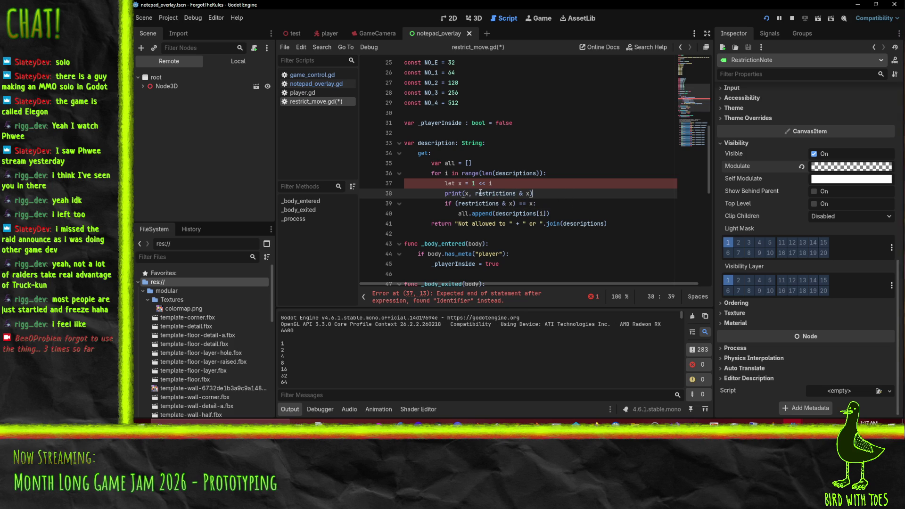
{"action": "left_click", "coordinate": [451, 183]}
{"action": "double_click", "coordinate": [450, 183]}
{"action": "type", "text": "var"}
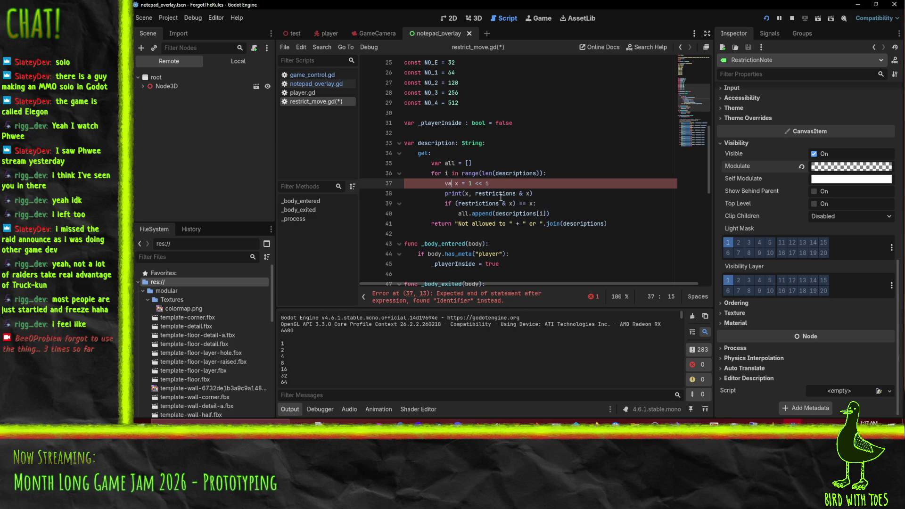
{"action": "left_click", "coordinate": [528, 213]}
{"action": "key", "text": "ctrl+s"}
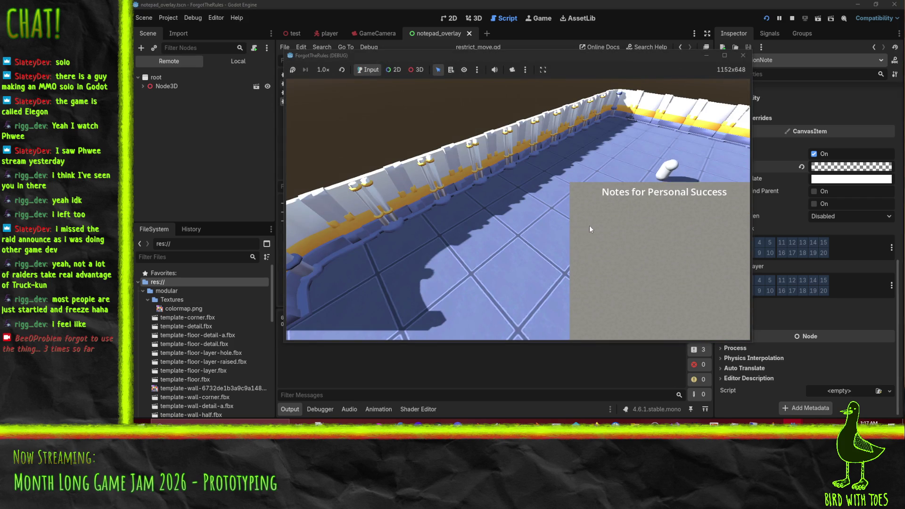
Step: Walk the player, read the notes panel listing every move as not allowed, then stop
{"action": "key", "text": "s"}
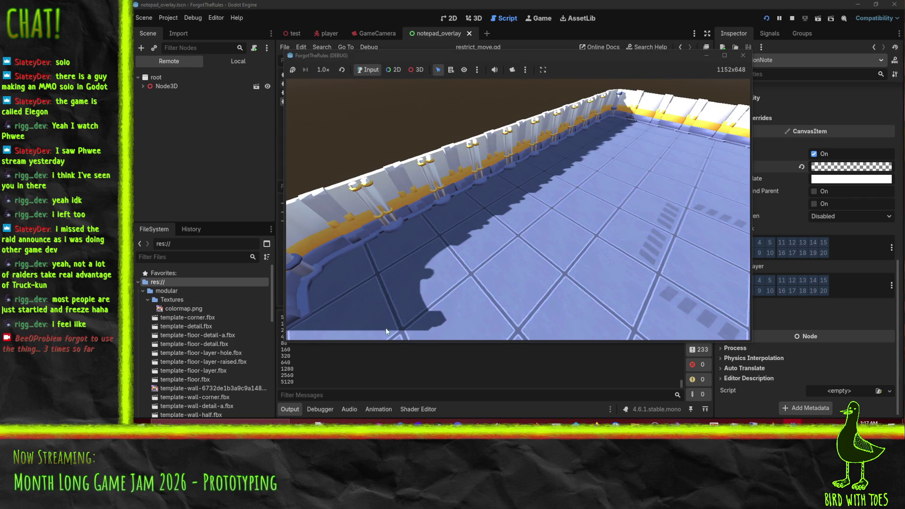
{"action": "key", "text": "F8"}
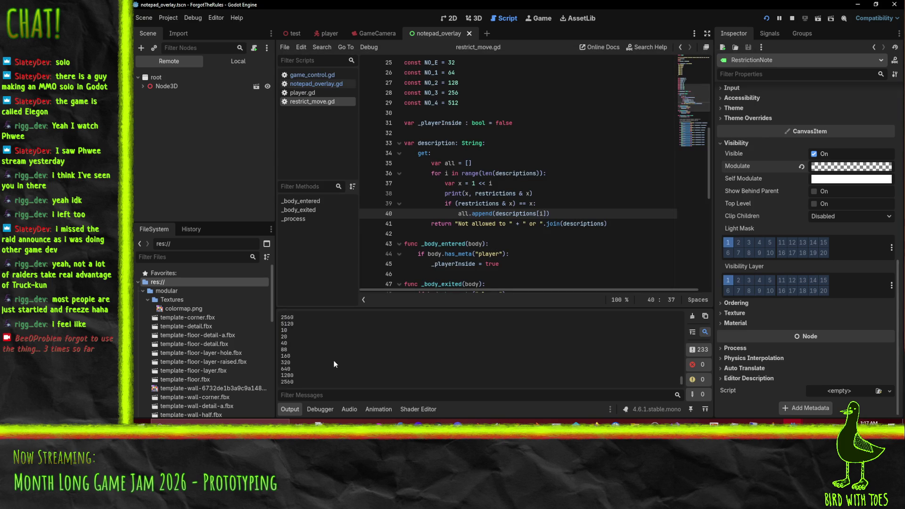
{"action": "scroll", "coordinate": [325, 354], "scroll_direction": "up", "scroll_amount": 3}
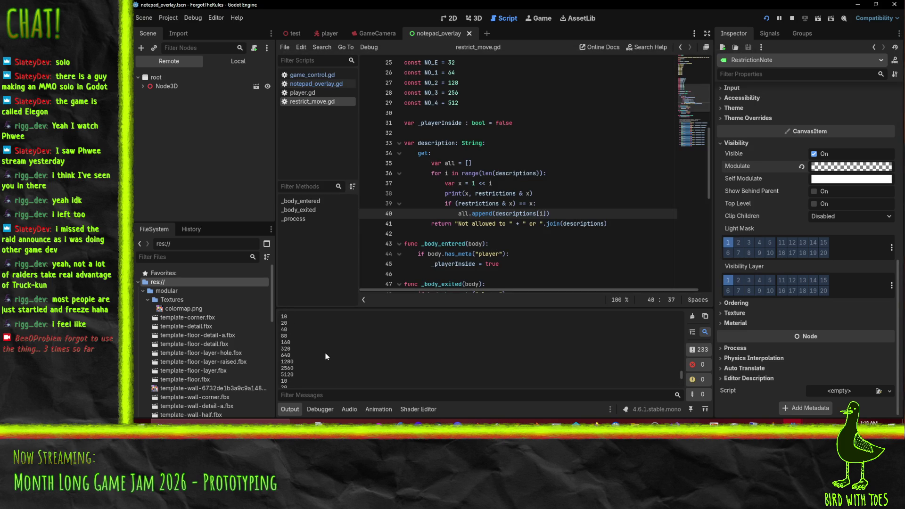
{"action": "scroll", "coordinate": [326, 353], "scroll_direction": "down", "scroll_amount": 3}
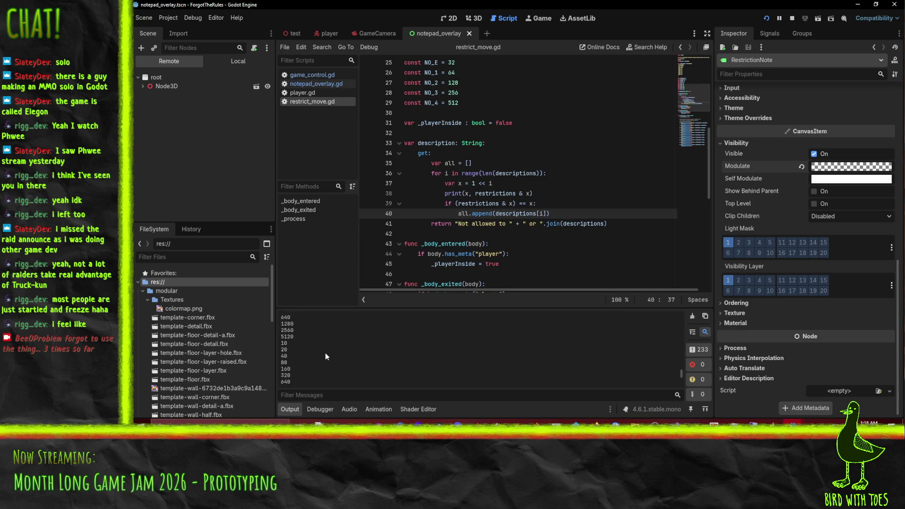
{"action": "scroll", "coordinate": [332, 349], "scroll_direction": "down", "scroll_amount": 1}
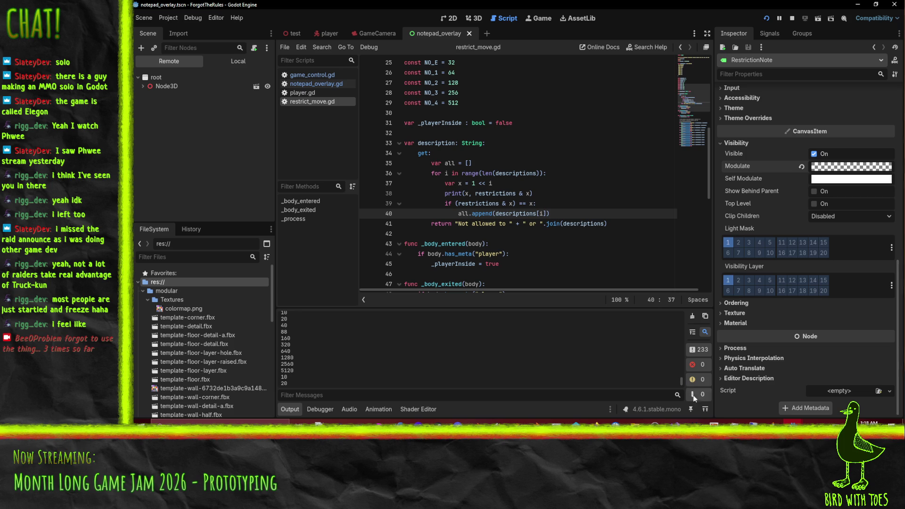
{"action": "left_click", "coordinate": [773, 421]}
{"action": "left_click", "coordinate": [828, 391]}
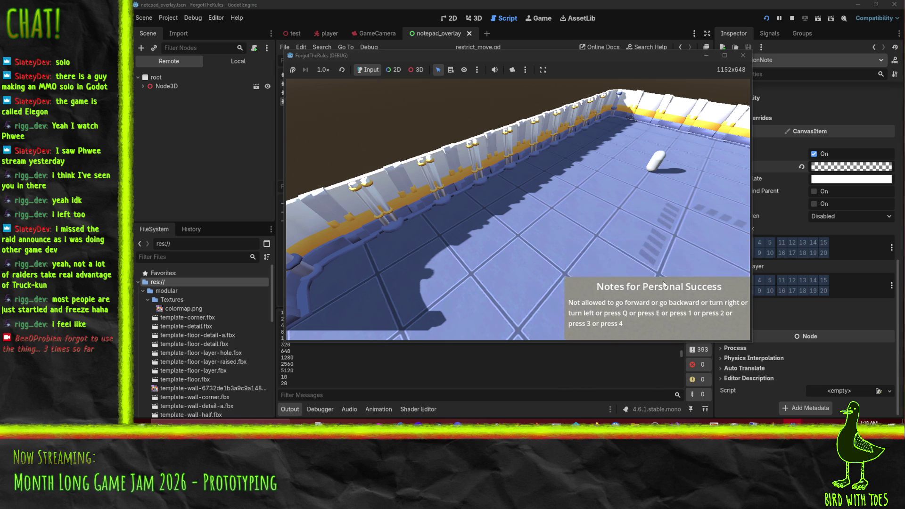
{"action": "left_click", "coordinate": [791, 21]}
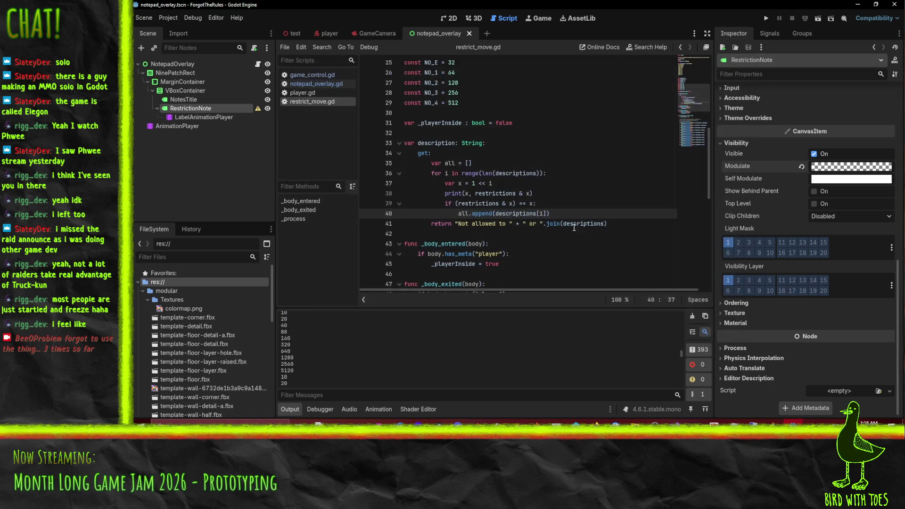
Step: Append a space and the (restrictions & x) == x comparison to the print call, then save
{"action": "left_click", "coordinate": [486, 203]}
{"action": "double_click", "coordinate": [464, 214]}
{"action": "left_click", "coordinate": [468, 195]}
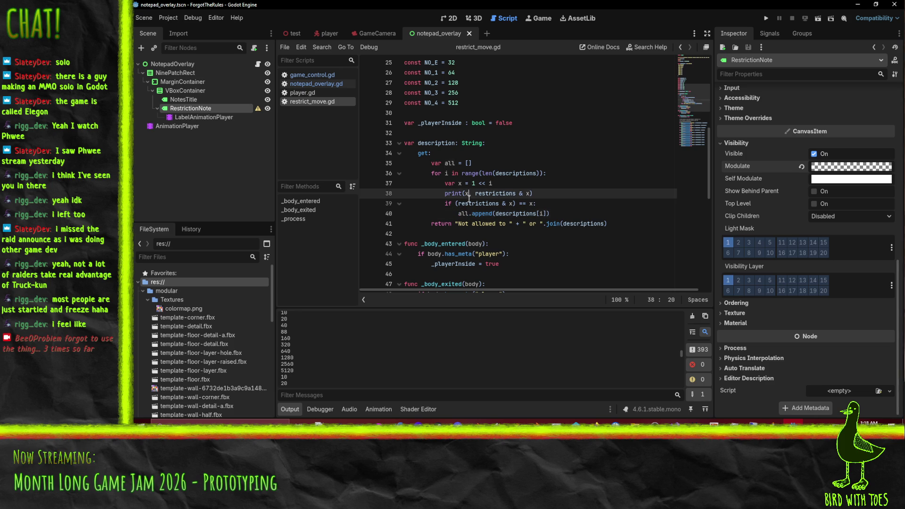
{"action": "type", "text": ", \" \""}
{"action": "type", "text": "x"}
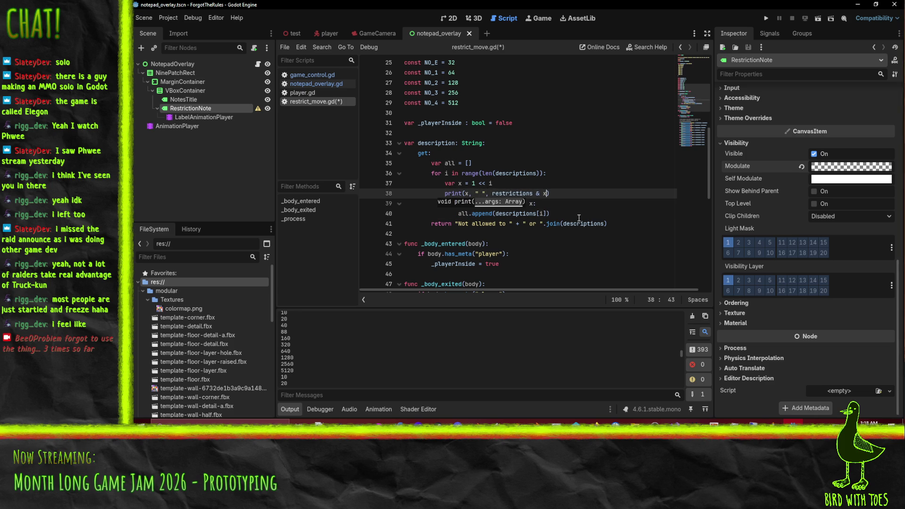
{"action": "type", "text": " \""}
{"action": "left_click", "coordinate": [579, 218]}
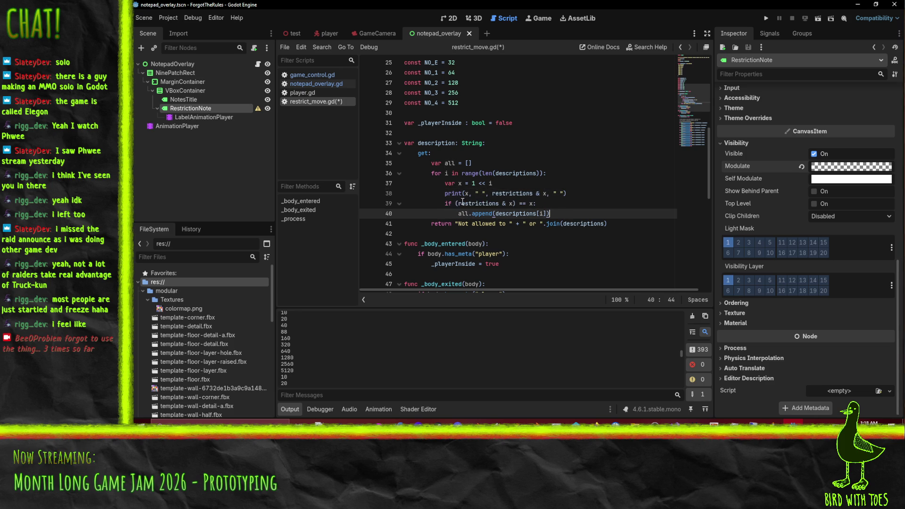
{"action": "left_click_drag", "start_coordinate": [456, 203], "coordinate": [534, 204]}
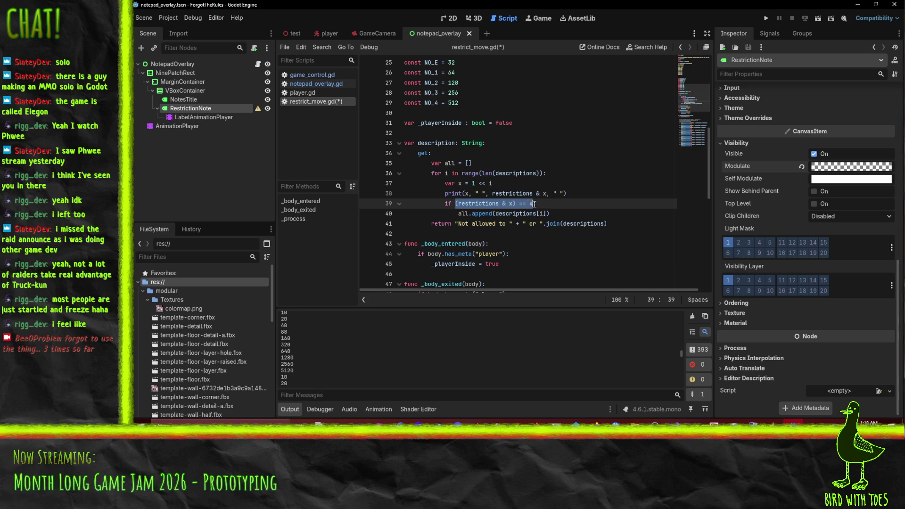
{"action": "left_click", "coordinate": [564, 194]}
{"action": "key", "text": "ctrl+v"}
{"action": "left_click", "coordinate": [521, 174]}
{"action": "key", "text": "ctrl+s"}
Step: Change join(descriptions) to join(all) in the getter and launch the game
{"action": "left_click", "coordinate": [472, 214]}
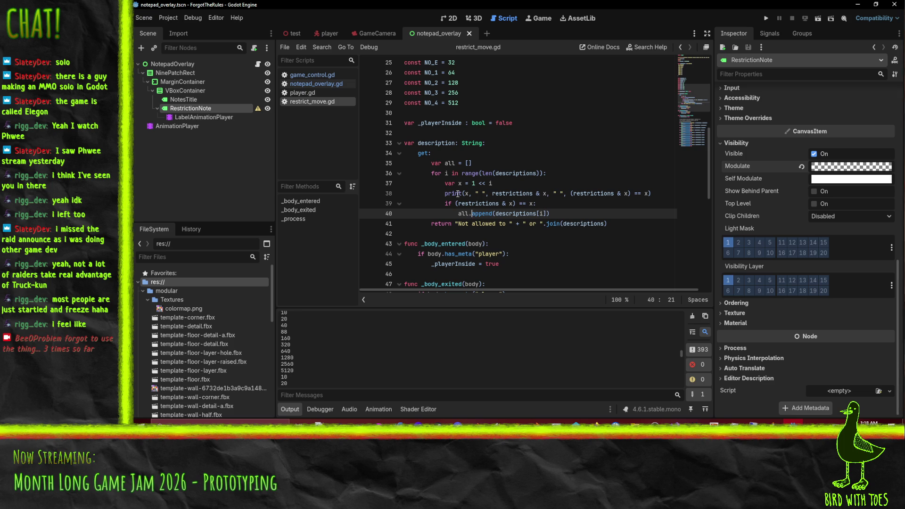
{"action": "double_click", "coordinate": [581, 224]}
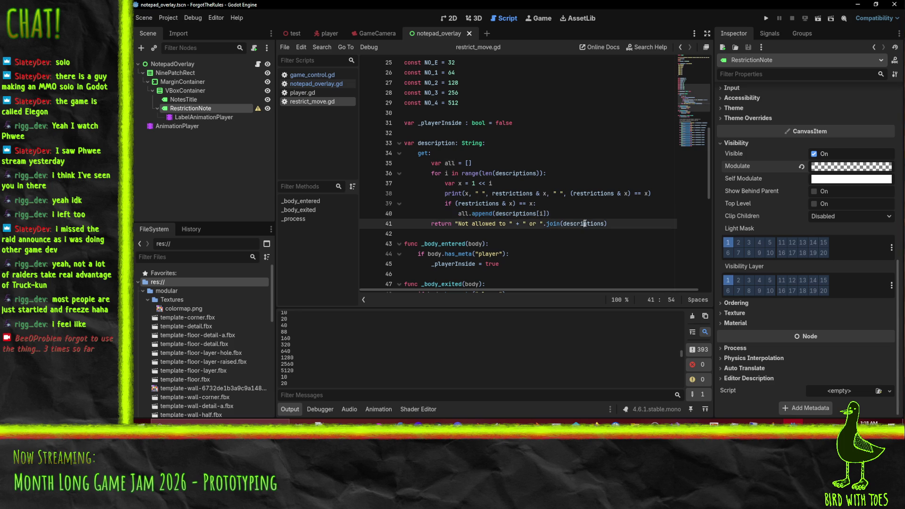
{"action": "type", "text": "all"}
{"action": "left_click", "coordinate": [561, 193]}
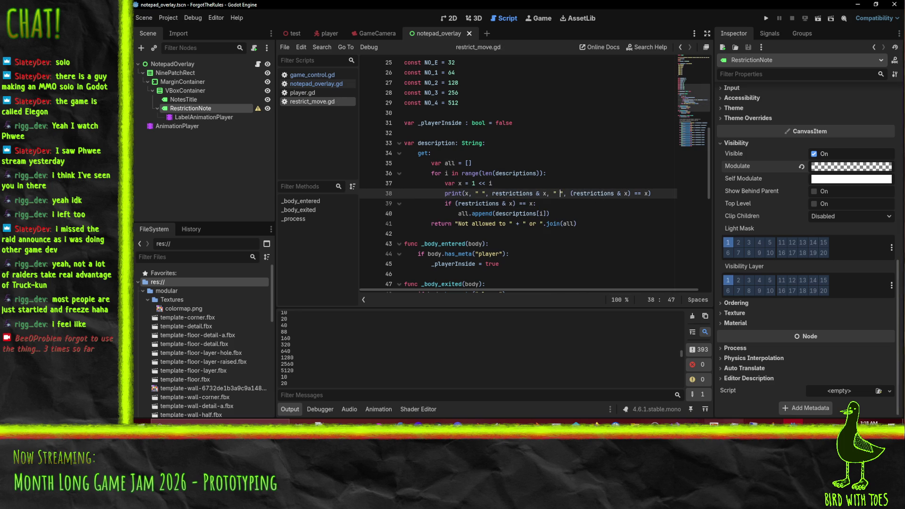
{"action": "key", "text": "alt+Tab"}
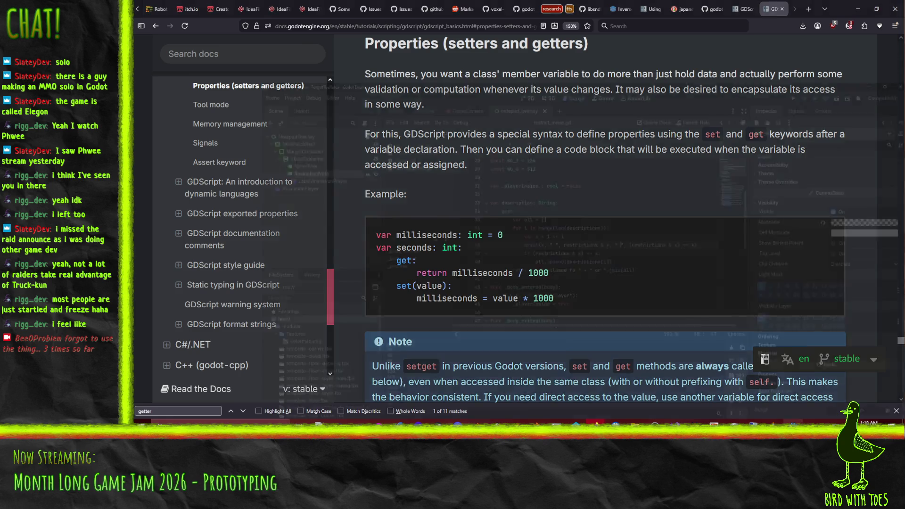
{"action": "key", "text": "alt+Tab"}
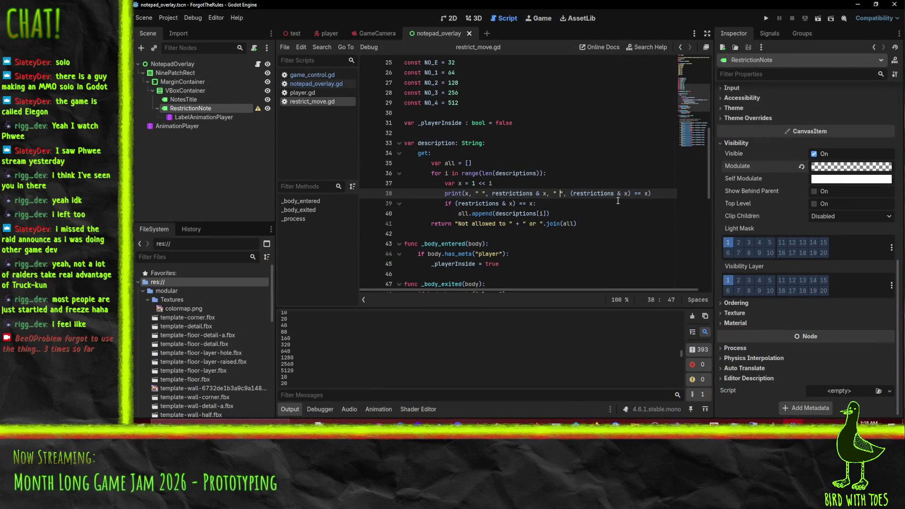
{"action": "left_click", "coordinate": [767, 18]}
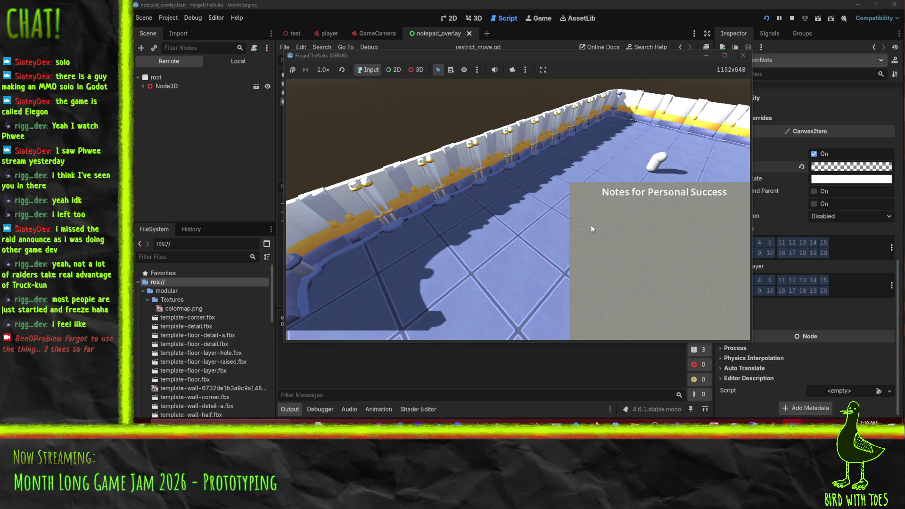
Step: Walk the player with S, D and A, confirm only bit 8 prints true, then stop
{"action": "key", "text": "s"}
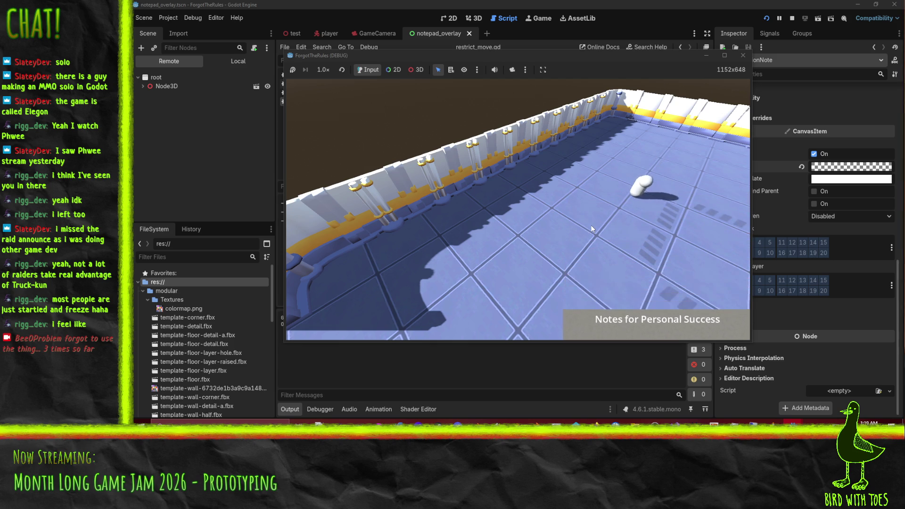
{"action": "key", "text": "d"}
{"action": "key", "text": "a"}
{"action": "key", "text": "d"}
{"action": "key", "text": "a"}
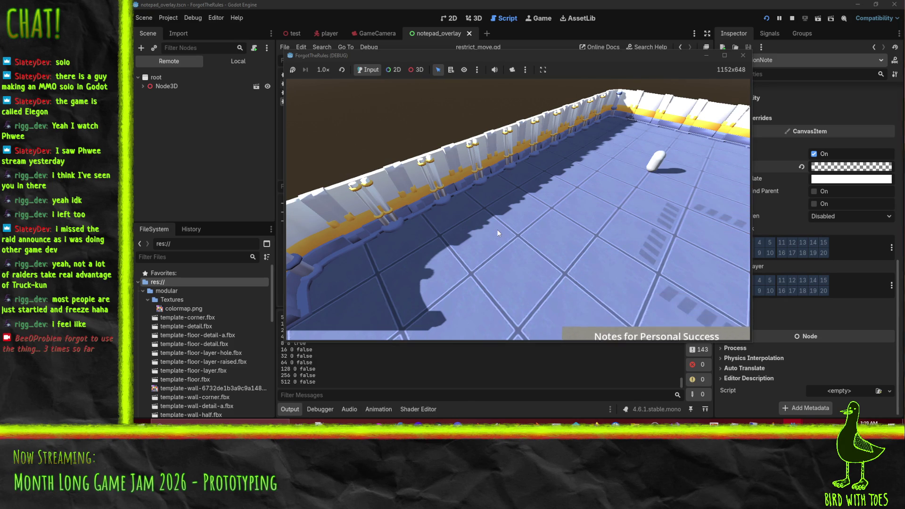
{"action": "left_click", "coordinate": [794, 19]}
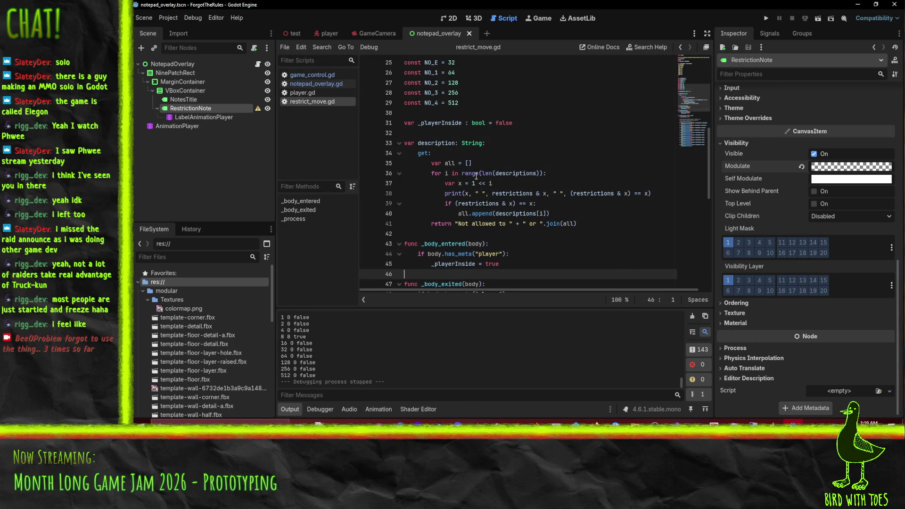
Step: Remove the debug print line and the 1 << i expression from the x assignment
{"action": "left_click", "coordinate": [575, 193]}
{"action": "key", "text": "ctrl+x"}
{"action": "left_click", "coordinate": [534, 183]}
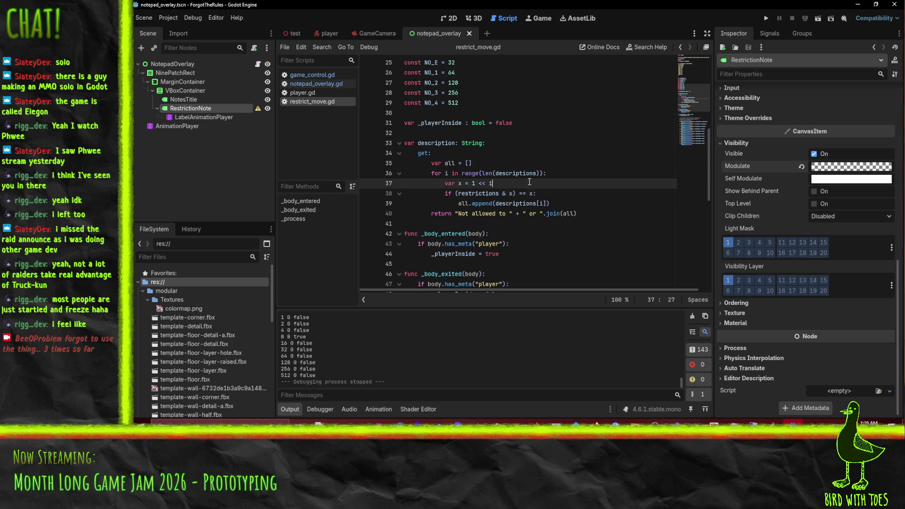
{"action": "left_click_drag", "start_coordinate": [471, 183], "coordinate": [495, 184]}
{"action": "key", "text": "BackSpace"}
Step: Rewrite the loop condition to test restrictions & (1 << i) directly
{"action": "left_click", "coordinate": [513, 194]}
{"action": "key", "text": "BackSpace"}
{"action": "type", "text": "(1 << i"}
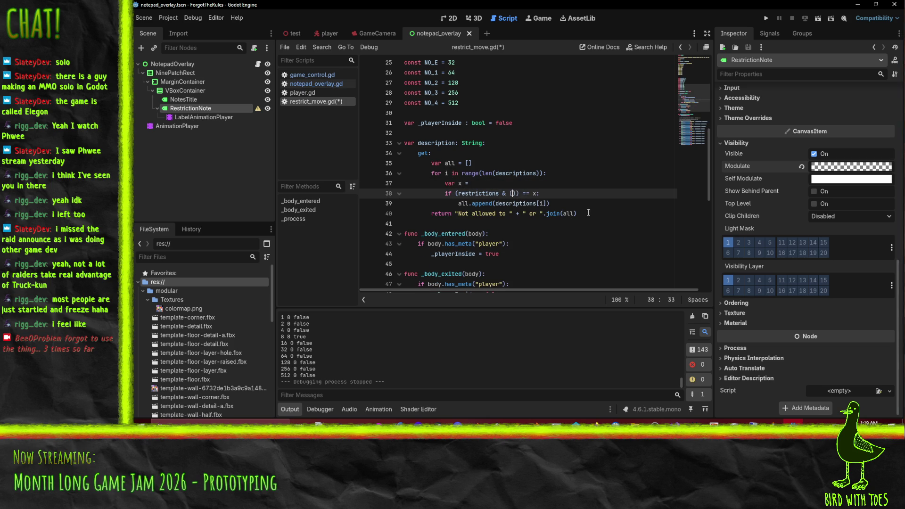
{"action": "left_click", "coordinate": [527, 198]}
{"action": "key", "text": "BackSpace"}
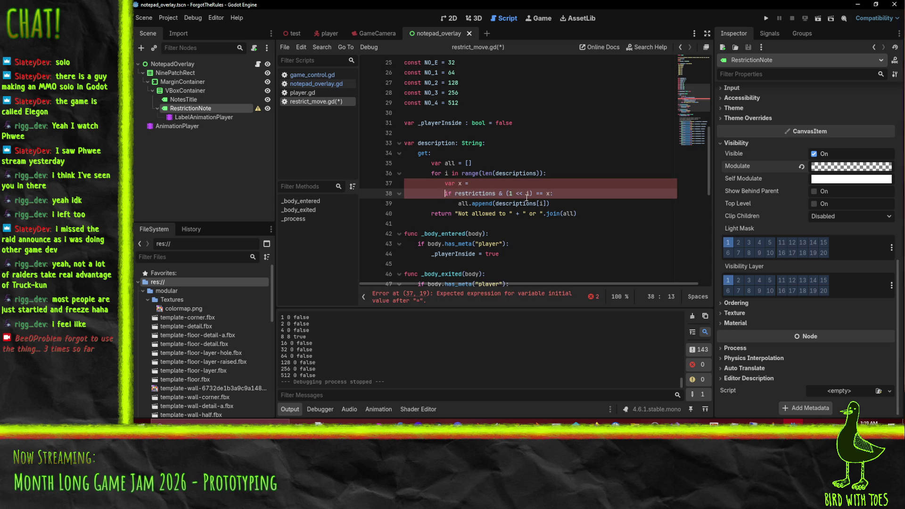
{"action": "key", "text": "End"}
{"action": "key", "text": "Left"}
{"action": "key", "text": "BackSpace"}
{"action": "key", "text": "BackSpace"}
{"action": "key", "text": "BackSpace"}
{"action": "key", "text": "BackSpace"}
{"action": "key", "text": "BackSpace"}
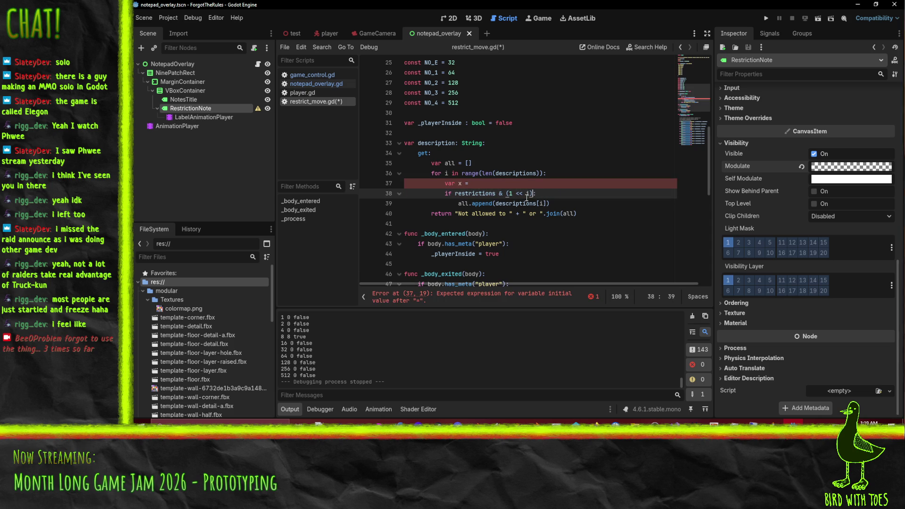
Step: Delete the leftover x line and run the project to test the restriction note
{"action": "key", "text": "Up"}
{"action": "key", "text": "ctrl+shift+k"}
{"action": "key", "text": "Home"}
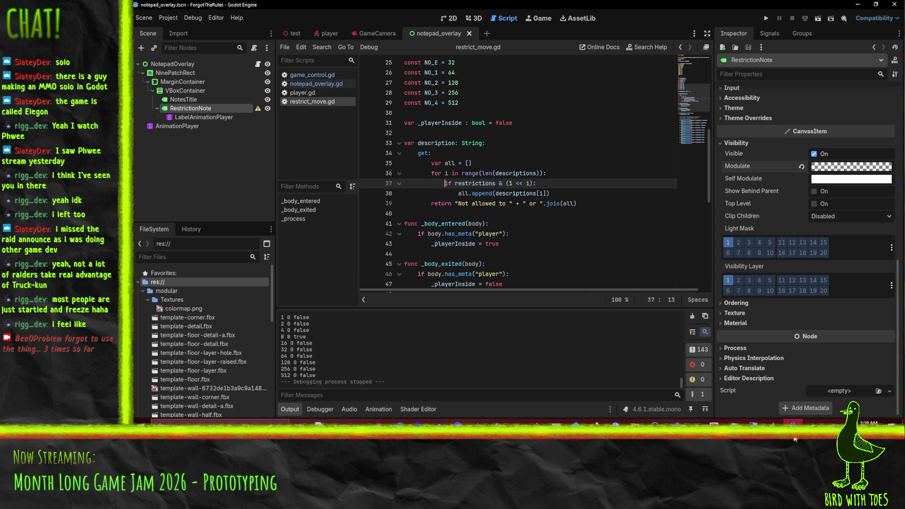
{"action": "key", "text": "alt+Tab"}
{"action": "key", "text": "alt+Tab"}
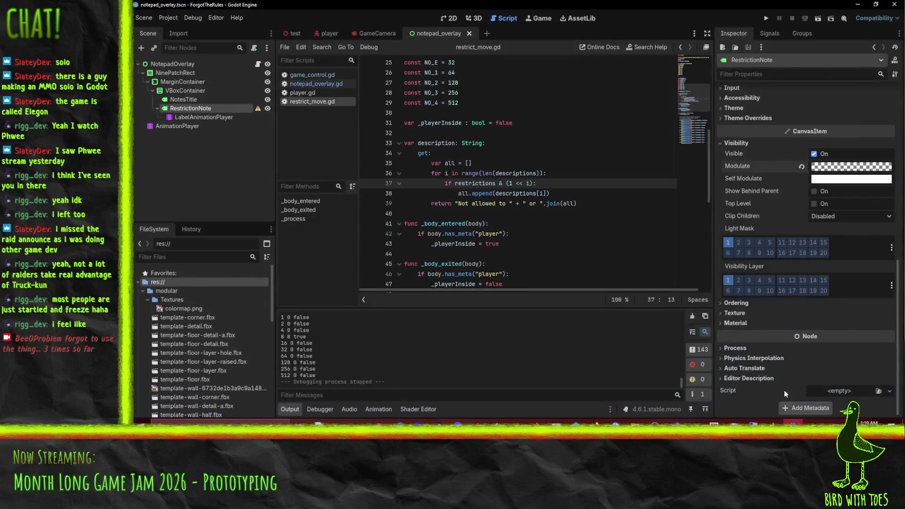
{"action": "left_click", "coordinate": [767, 18]}
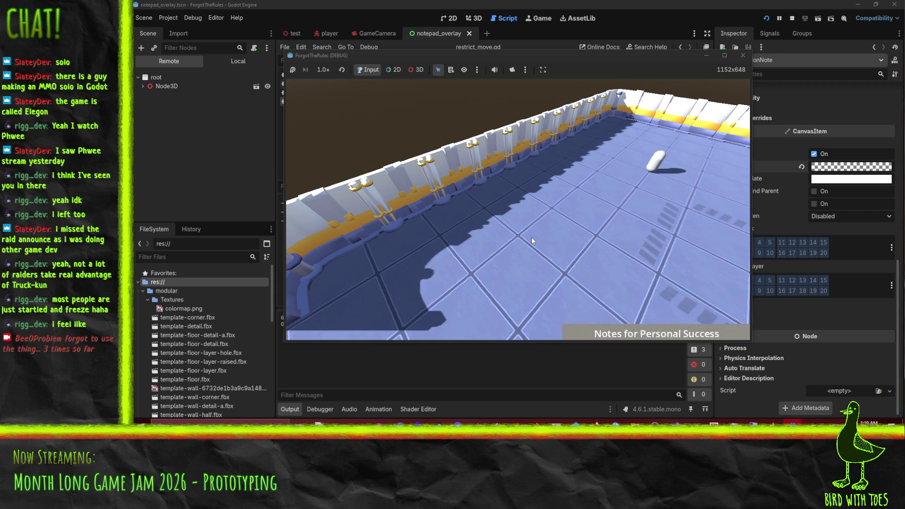
Step: Stop the running game once the note reads 'Not allowed to turn left'
{"action": "left_click", "coordinate": [744, 57]}
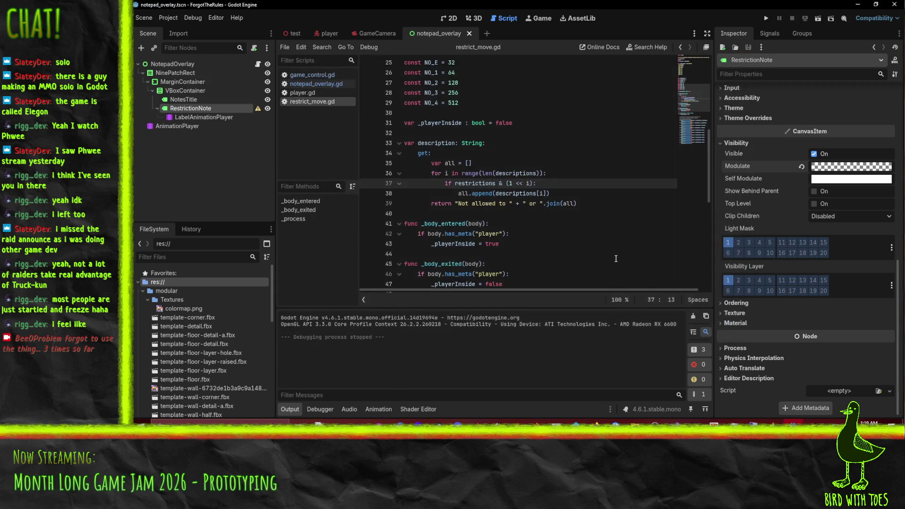
Step: Set LabelAnimationPlayer's Reveal animation length to 3 seconds, then save and run the game
{"action": "left_click", "coordinate": [176, 126]}
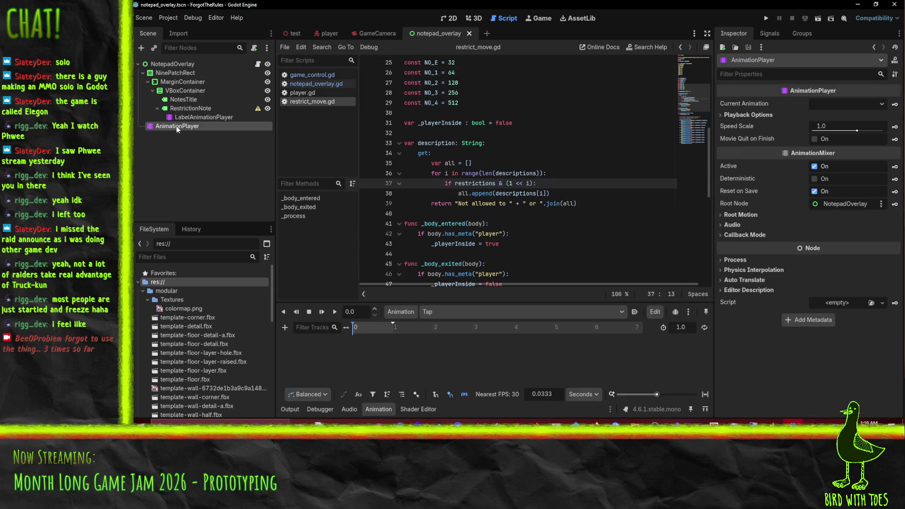
{"action": "left_click", "coordinate": [217, 118]}
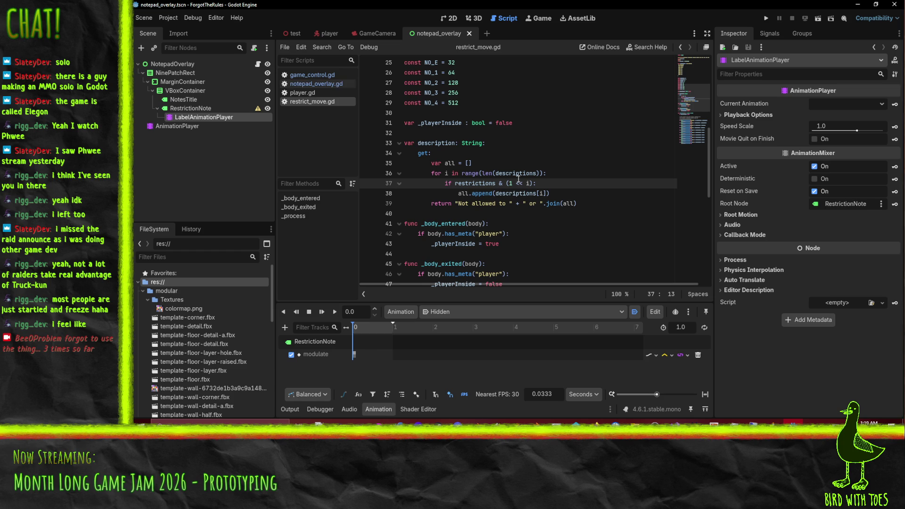
{"action": "left_click", "coordinate": [472, 311]}
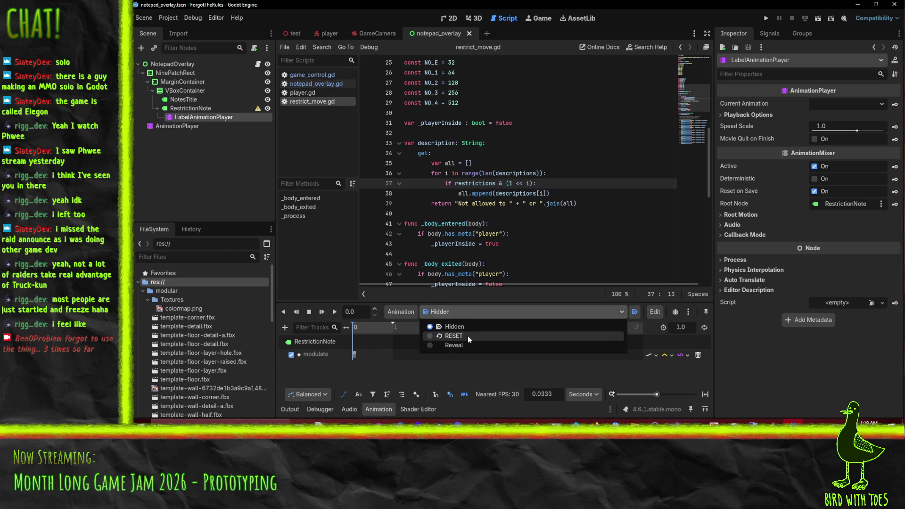
{"action": "left_click", "coordinate": [468, 348]}
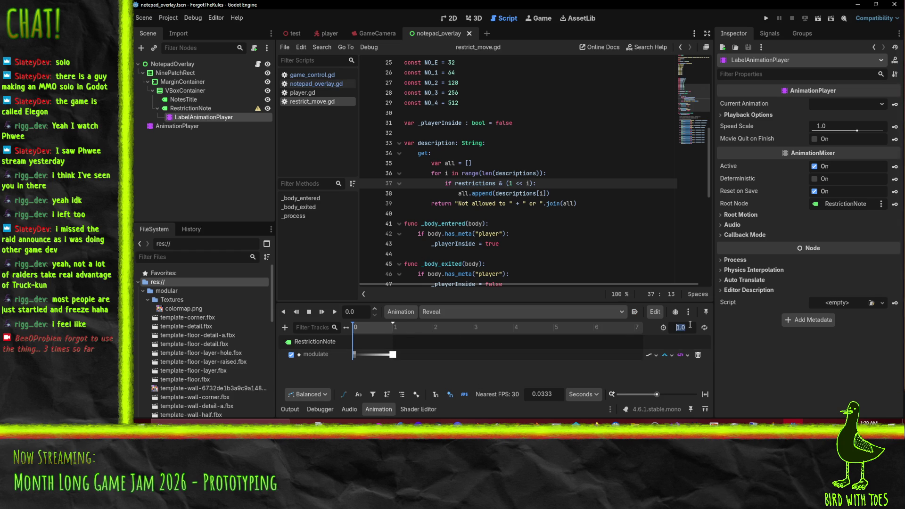
{"action": "type", "text": "3"}
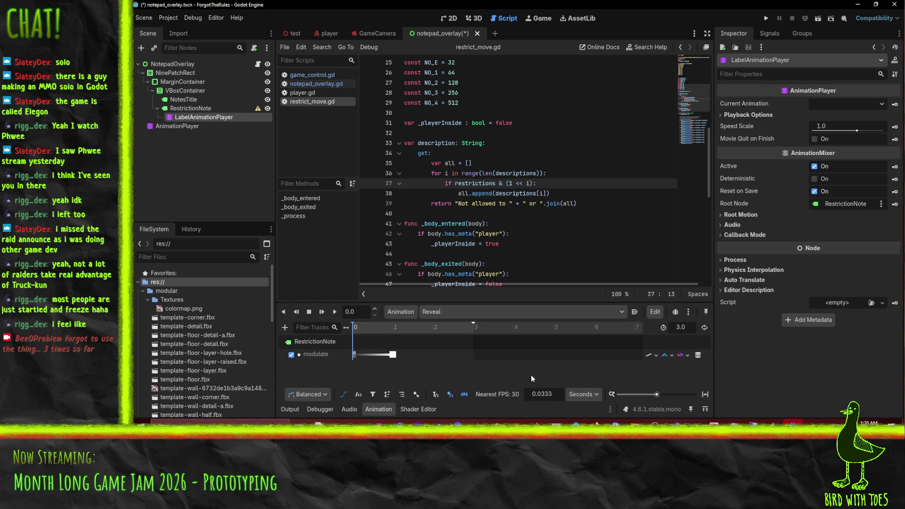
{"action": "left_click", "coordinate": [766, 20]}
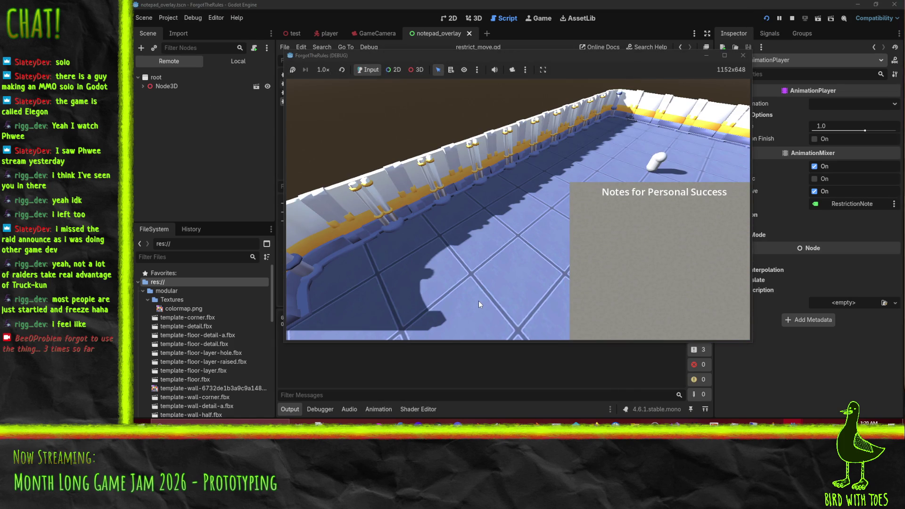
Step: Move the player with S and D during the 3-second reveal, then stop the game
{"action": "key", "text": "s"}
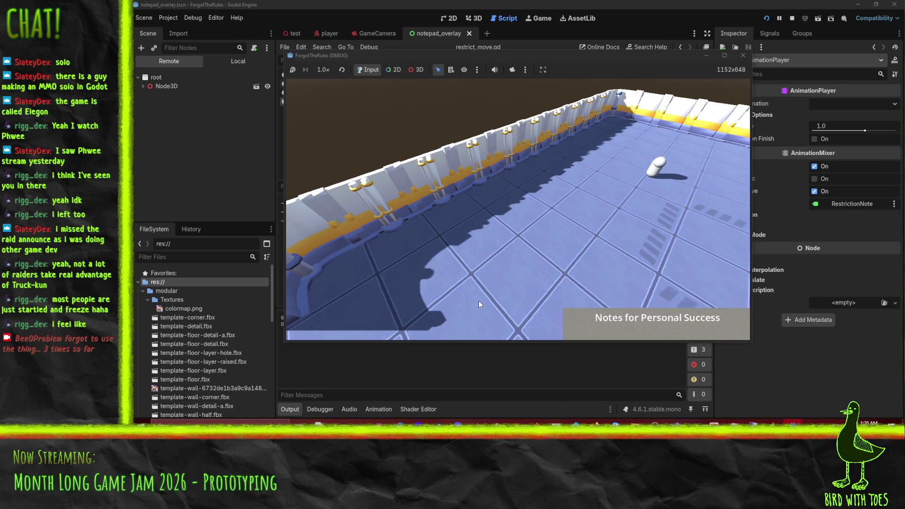
{"action": "key", "text": "d"}
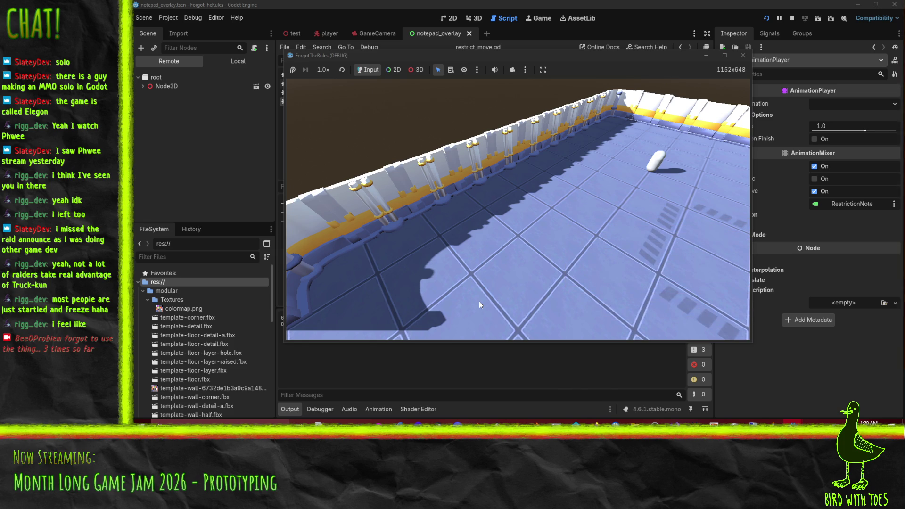
{"action": "left_click", "coordinate": [743, 56]}
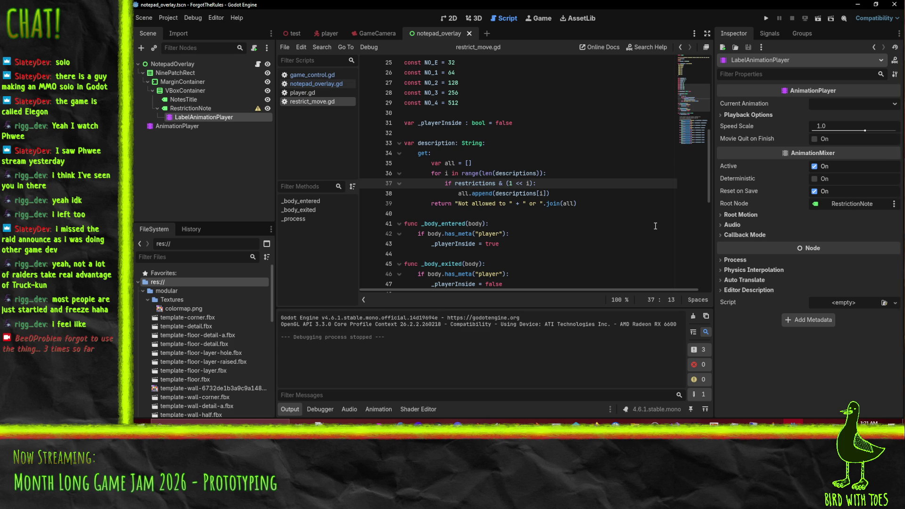
Step: Add the comment '# do not reveal all ORs until violated' above var description and save
{"action": "left_click", "coordinate": [441, 134]}
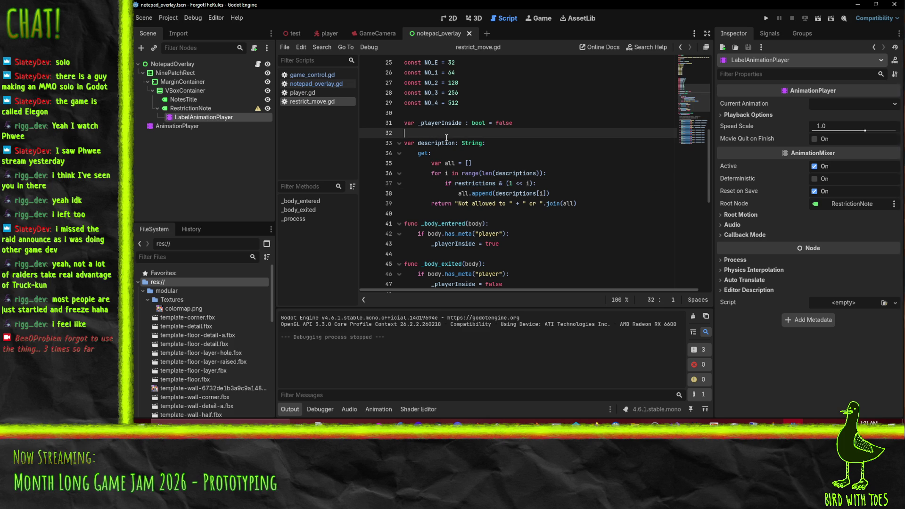
{"action": "key", "text": "Return"}
{"action": "type", "text": "# do not reveal "}
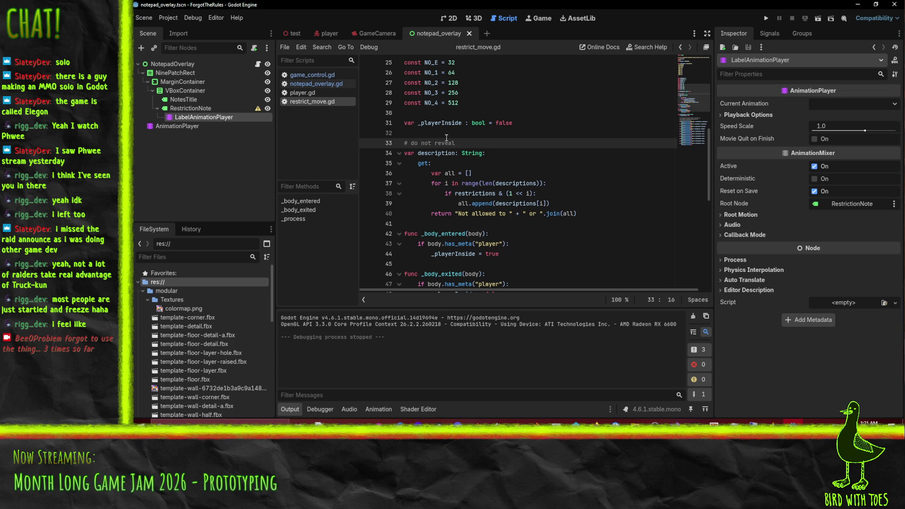
{"action": "type", "text": "all ORs u"}
{"action": "type", "text": "ntile vi"}
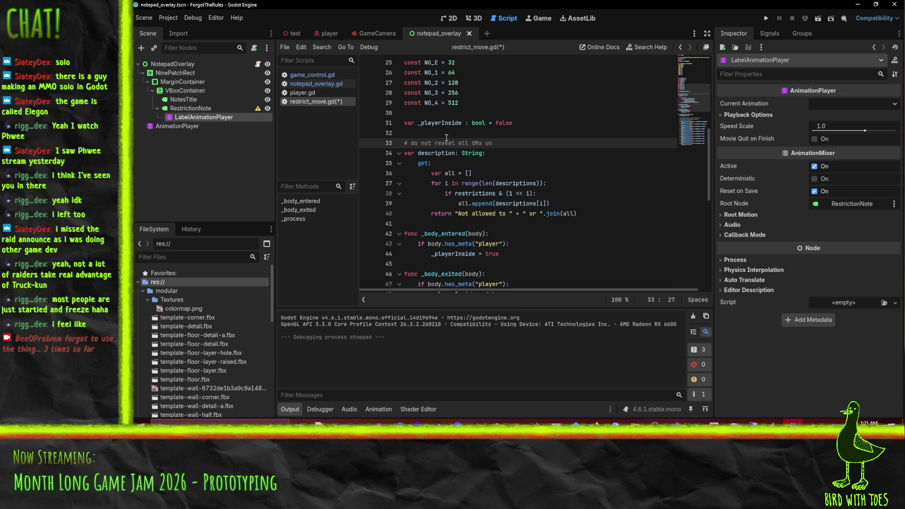
{"action": "key", "text": "BackSpace"}
{"action": "key", "text": "BackSpace"}
{"action": "key", "text": "BackSpace"}
{"action": "type", "text": "violated"}
{"action": "key", "text": "ctrl+s"}
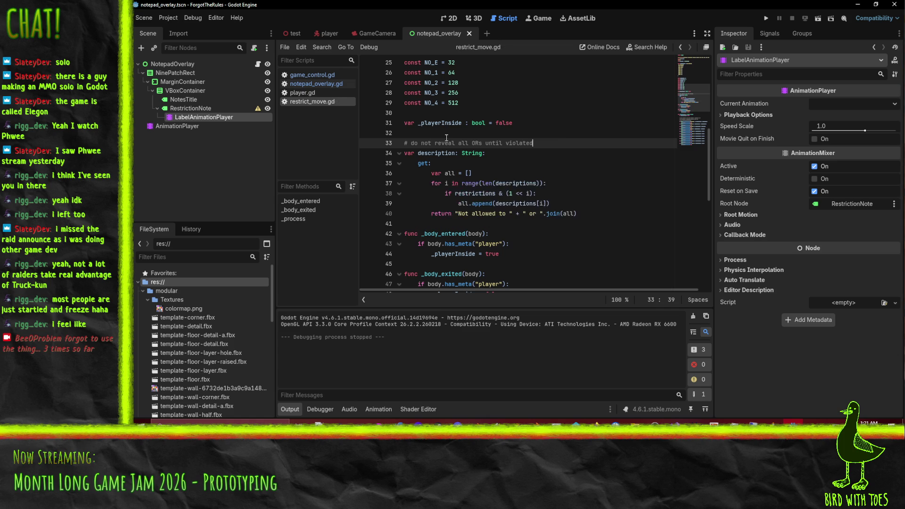
Step: Prefix the comment with 'TODO:' to read '# TODO: do not reveal all ORs until violated'
{"action": "left_click", "coordinate": [412, 143]}
{"action": "left_click_drag", "start_coordinate": [412, 143], "coordinate": [415, 143]}
{"action": "type", "text": "TODO: d"}
{"action": "left_click", "coordinate": [574, 143]}
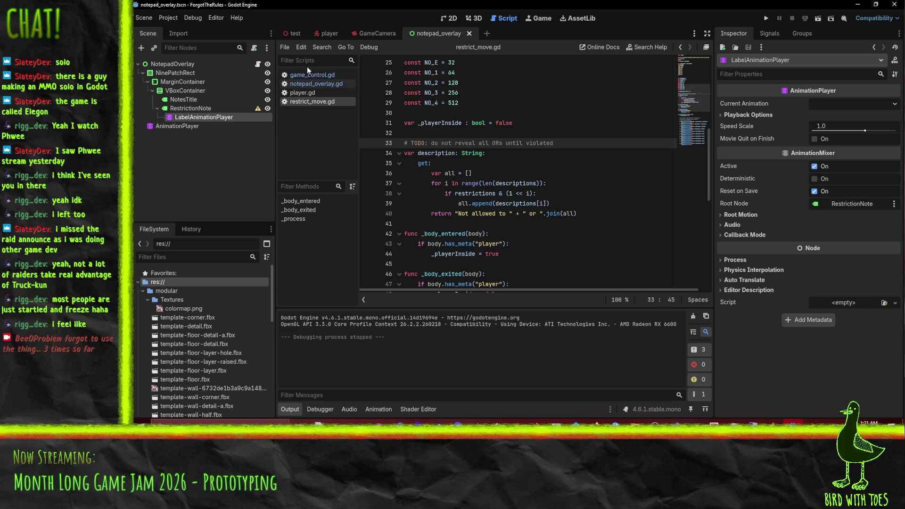
{"action": "left_click", "coordinate": [316, 83]}
Step: Insert '# todo: will need to handle rules that can have multiple ways to break' above _newRuleFound and save
{"action": "left_click", "coordinate": [408, 163]}
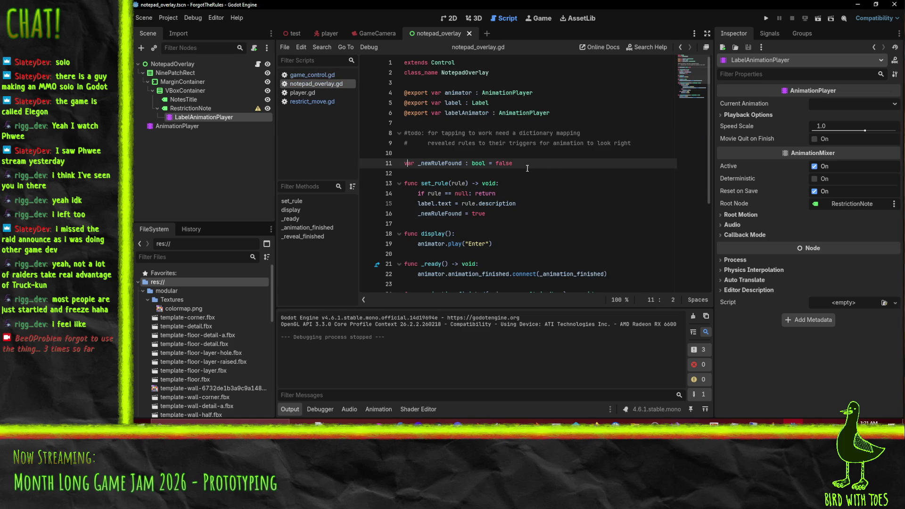
{"action": "key", "text": "ctrl+shift+Return"}
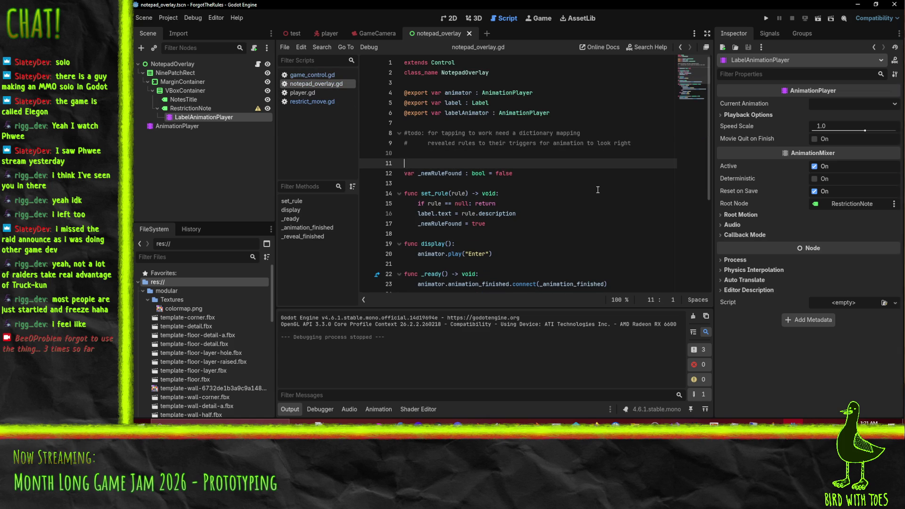
{"action": "type", "text": "#todo: will need to handle rules that "}
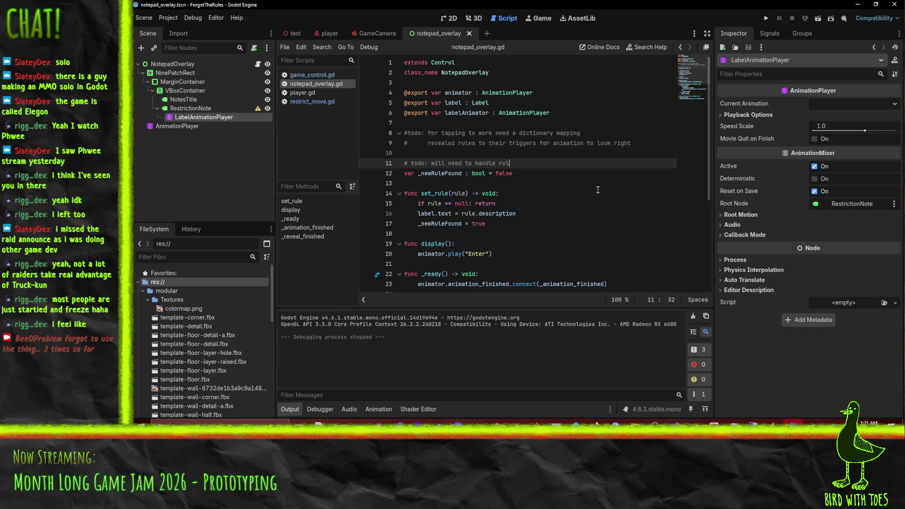
{"action": "type", "text": "can "}
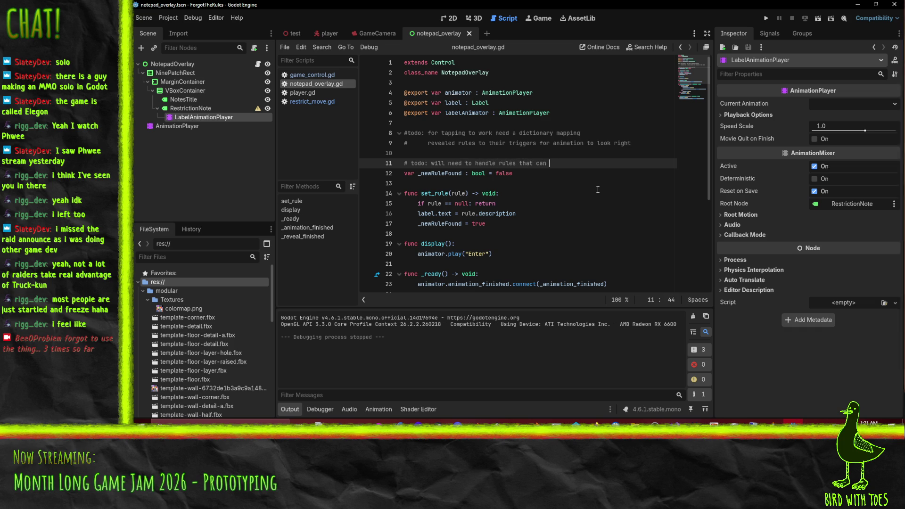
{"action": "type", "text": "have multiple "}
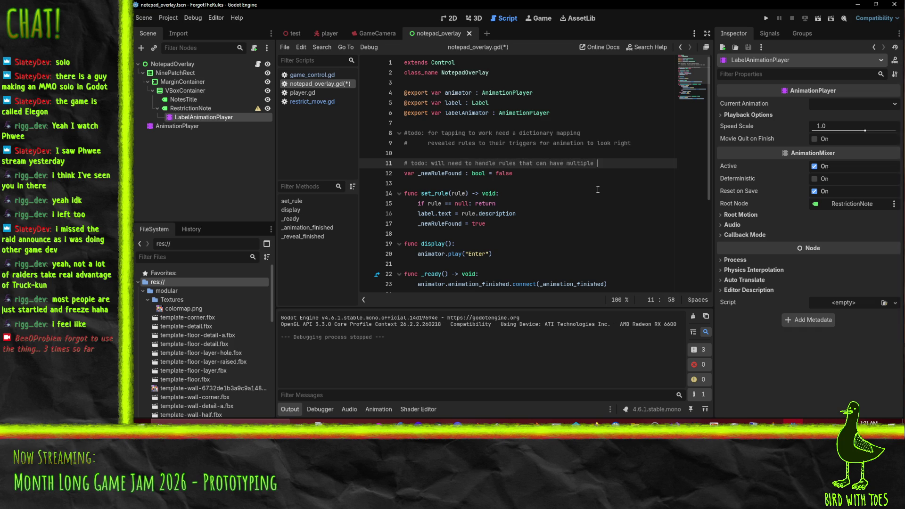
{"action": "type", "text": "ways to break"}
{"action": "key", "text": "ctrl+s"}
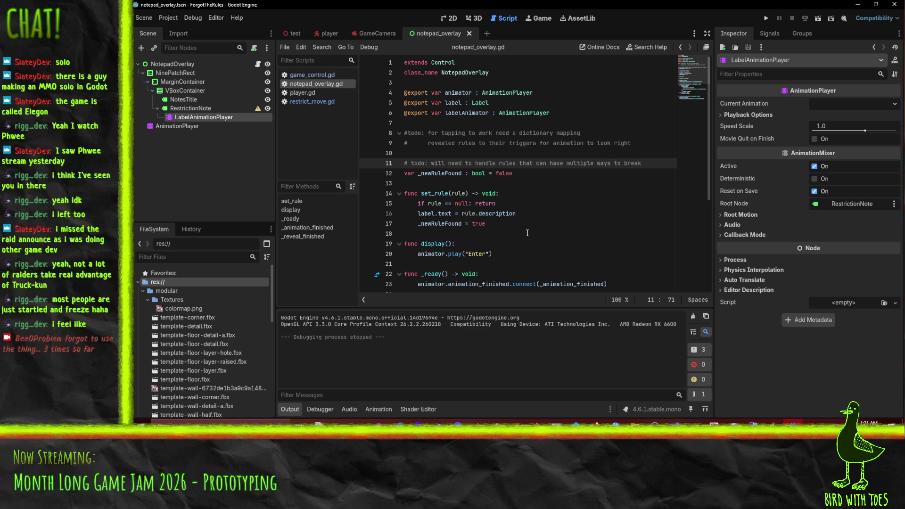
Step: Move through notepad_overlay.gd, ending with the caret at the end of the first todo note
{"action": "left_click", "coordinate": [528, 233]}
{"action": "left_click", "coordinate": [550, 223]}
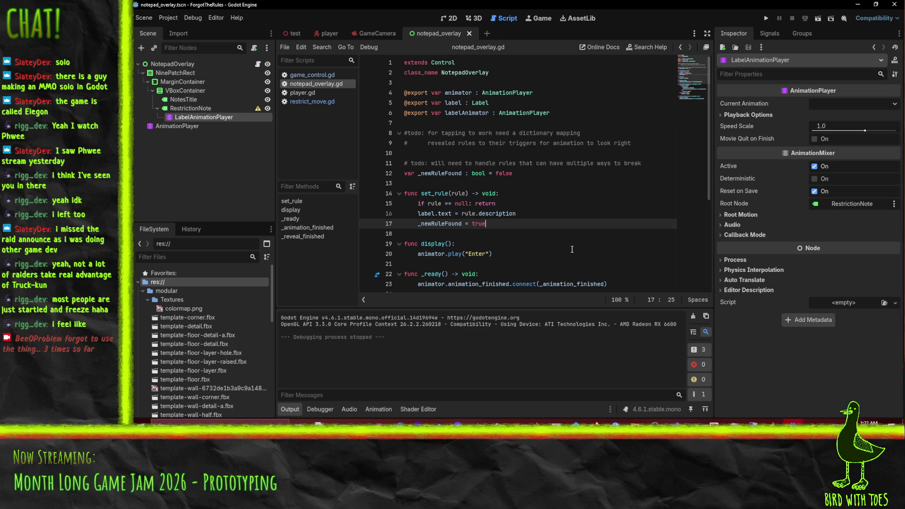
{"action": "left_click", "coordinate": [439, 133]}
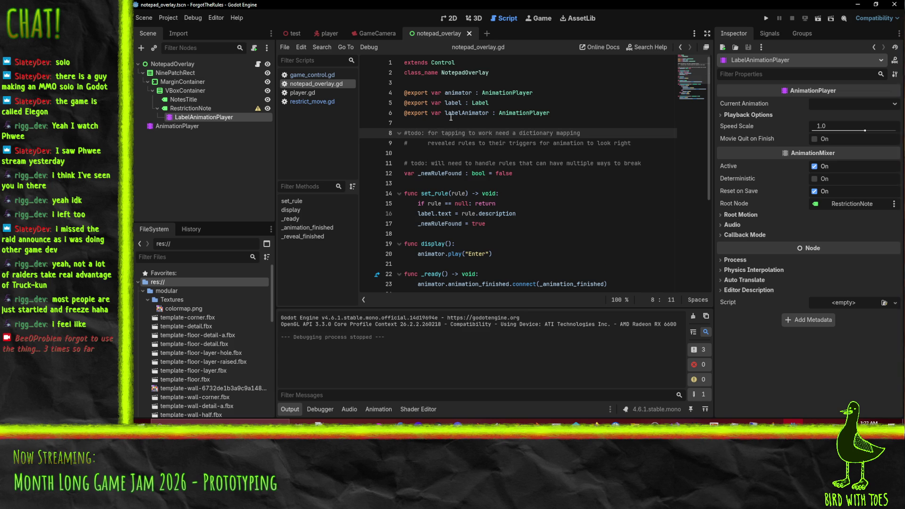
{"action": "left_click", "coordinate": [541, 215]}
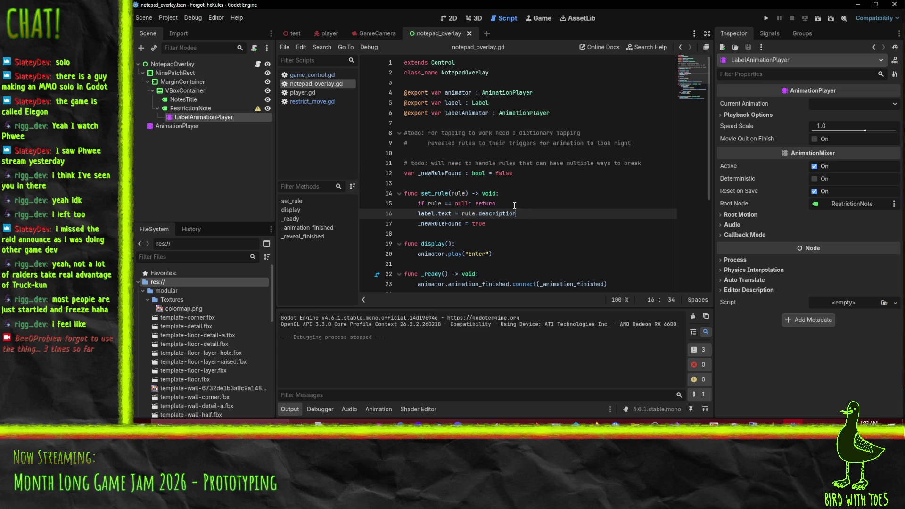
{"action": "left_click", "coordinate": [656, 144]}
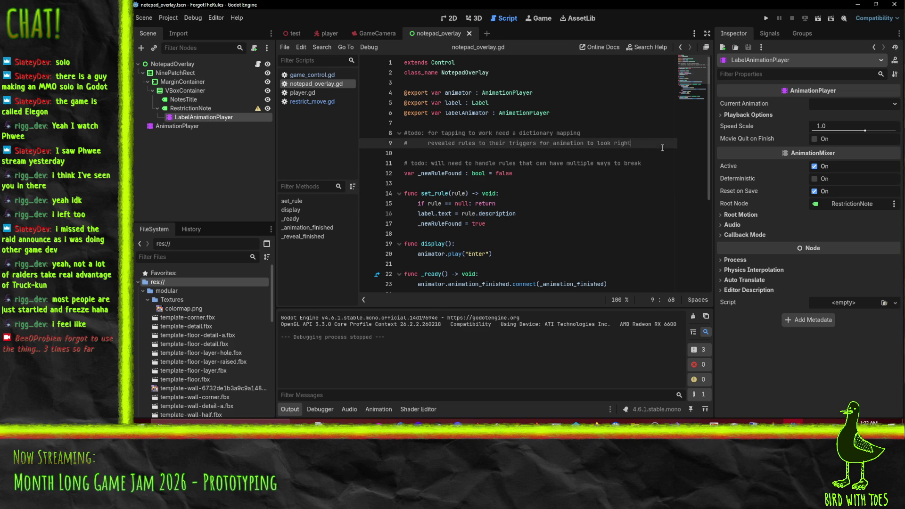
Step: Add '# todo: tap more when rule is violated repeatedly' below the first note, save, and switch to the browser
{"action": "key", "text": "Return"}
{"action": "type", "text": "todo"}
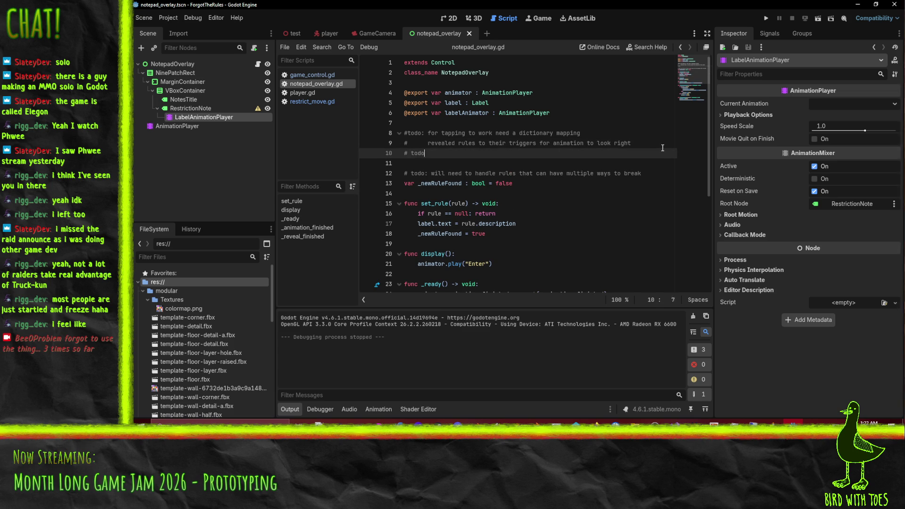
{"action": "type", "text": ": tap more whe"}
{"action": "type", "text": "n rule is viol"}
{"action": "type", "text": "ated repeatedly"}
{"action": "key", "text": "ctrl+s"}
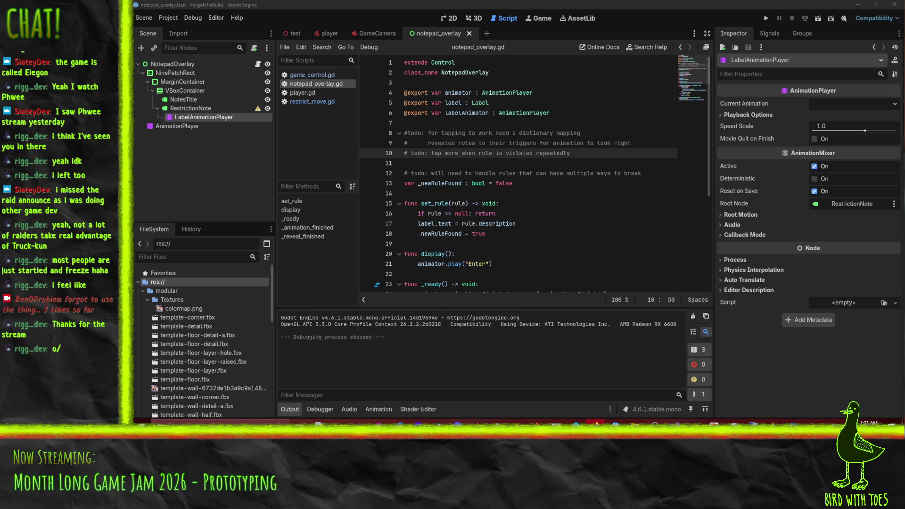
{"action": "key", "text": "alt+Tab"}
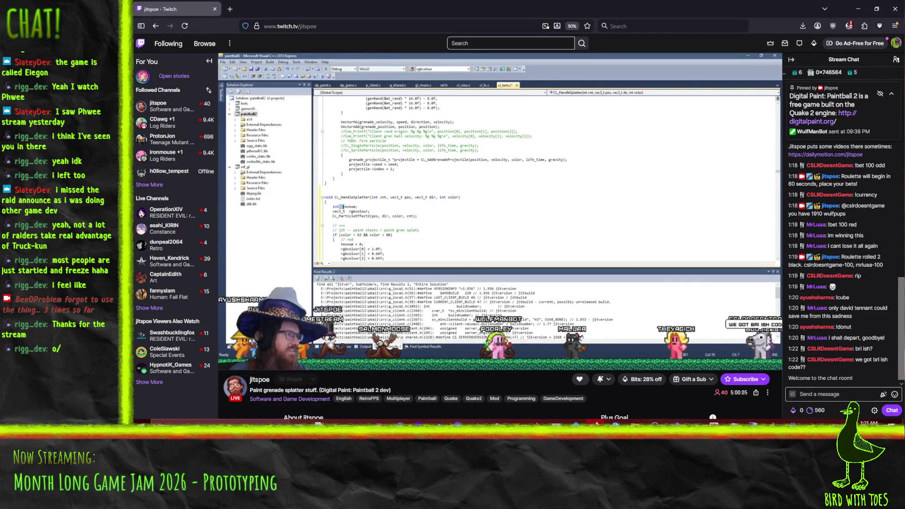